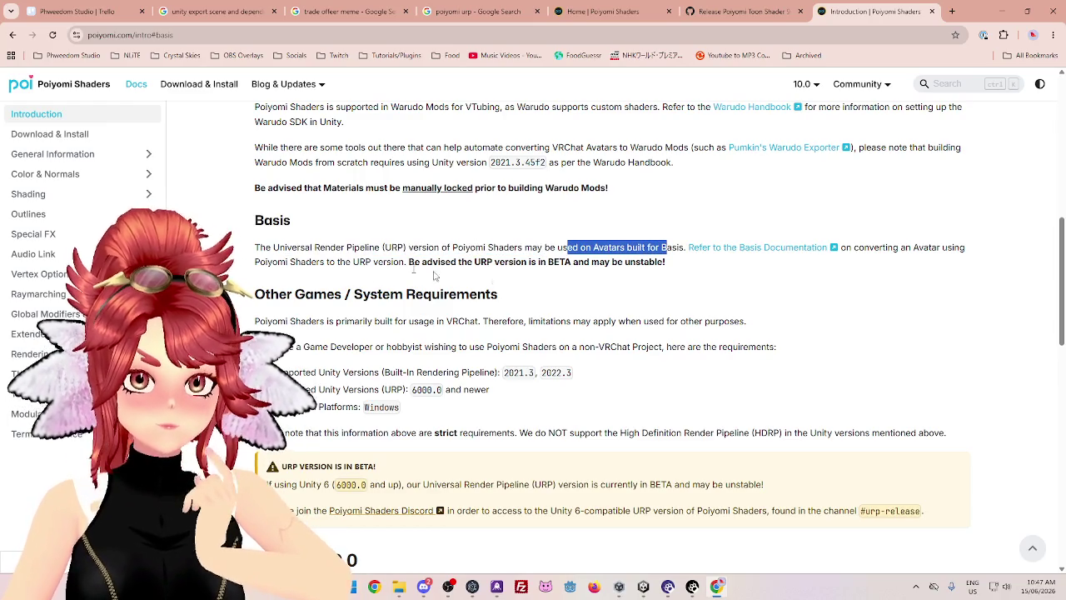
Read the Introduction page, highlighting the Basis notes and the warning that URP is in beta
left_click_drag(858, 248, 966, 247)
mouse_move(291, 261)
left_mouse_down()
mouse_move(666, 278)
mouse_move(605, 263)
mouse_move(669, 273)
mouse_move(665, 263)
left_mouse_up()
scroll(506, 294, "up", 3)
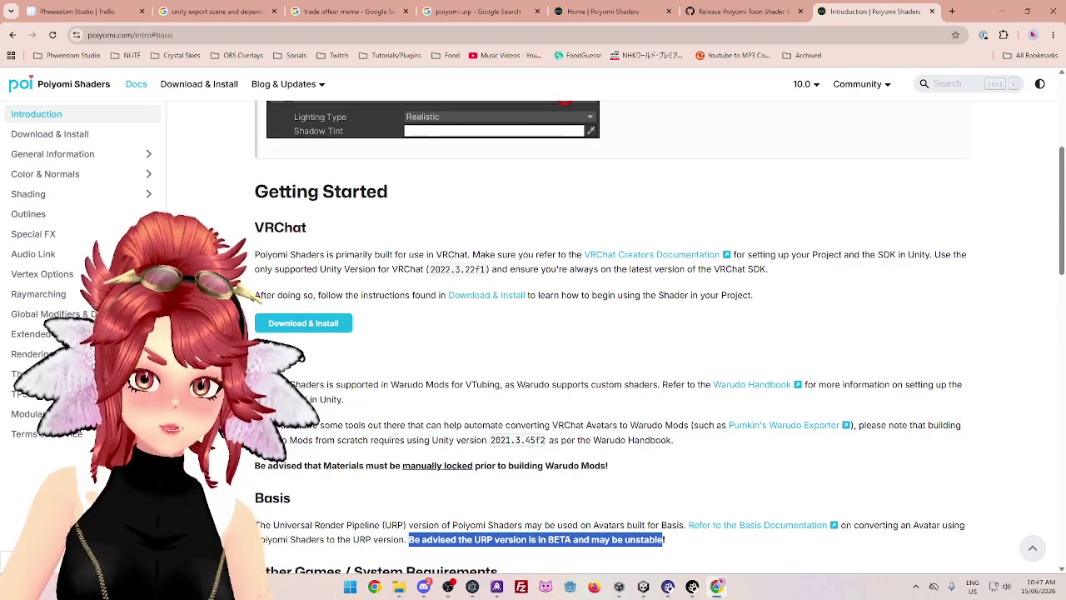
scroll(400, 243, "up", 3)
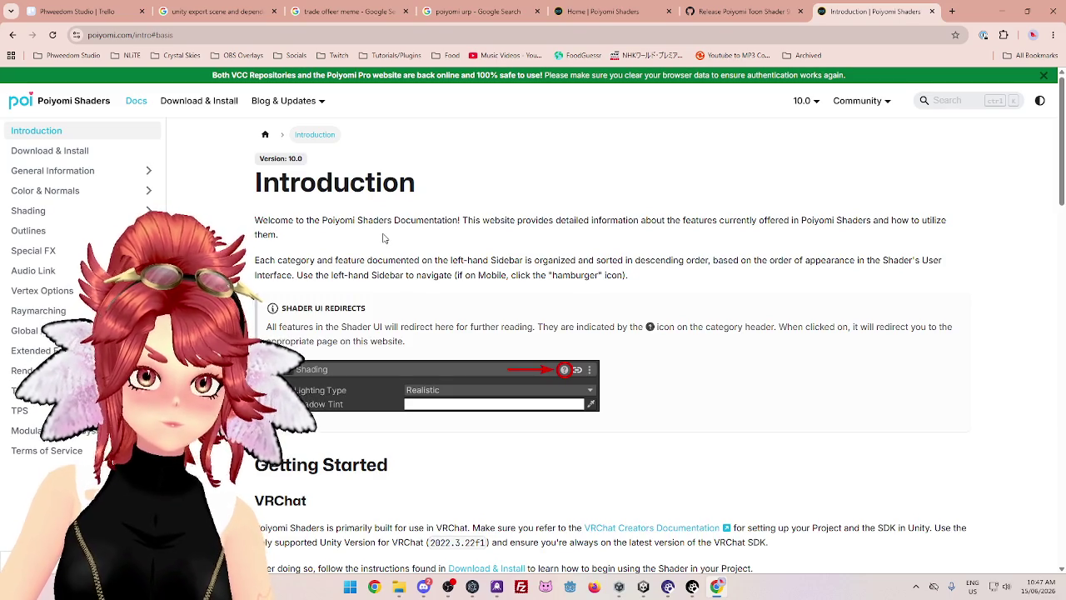
scroll(383, 238, "down", 3)
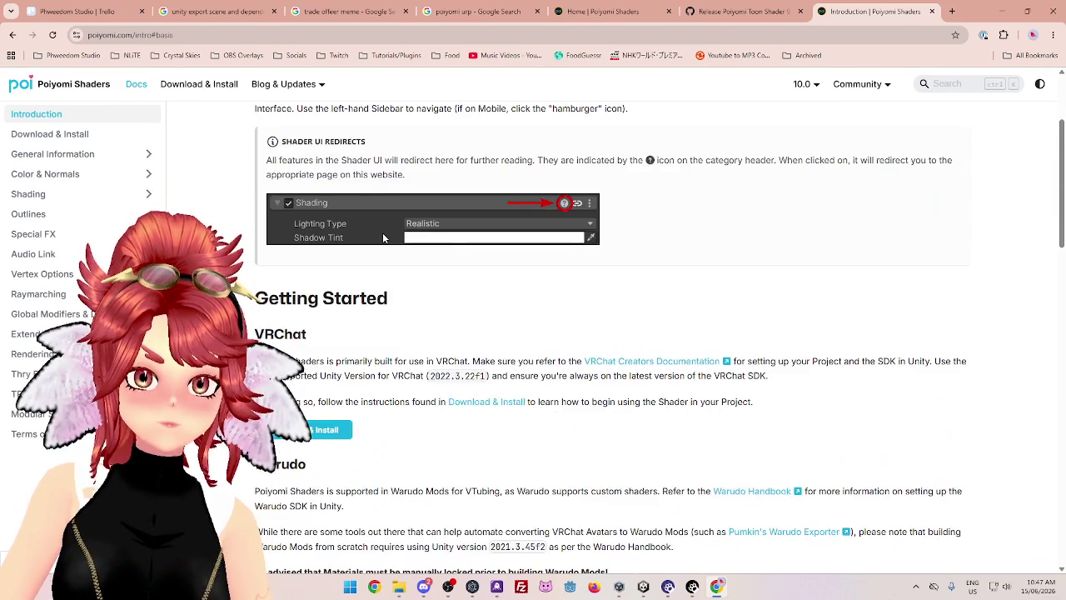
scroll(384, 238, "down", 2)
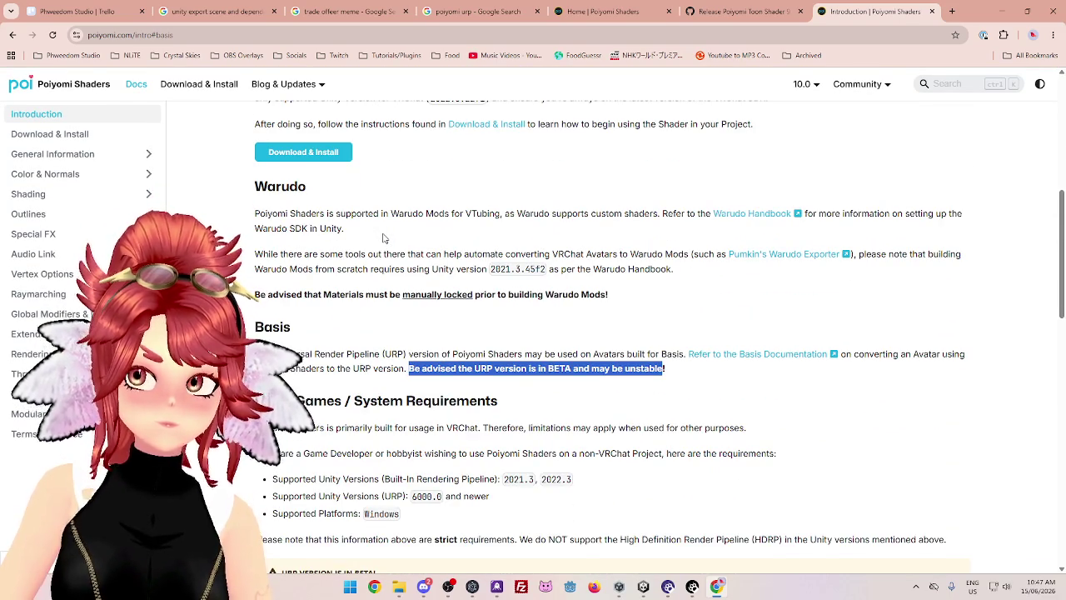
scroll(384, 238, "down", 1)
scroll(465, 247, "down", 1)
left_click_drag(471, 243, 681, 243)
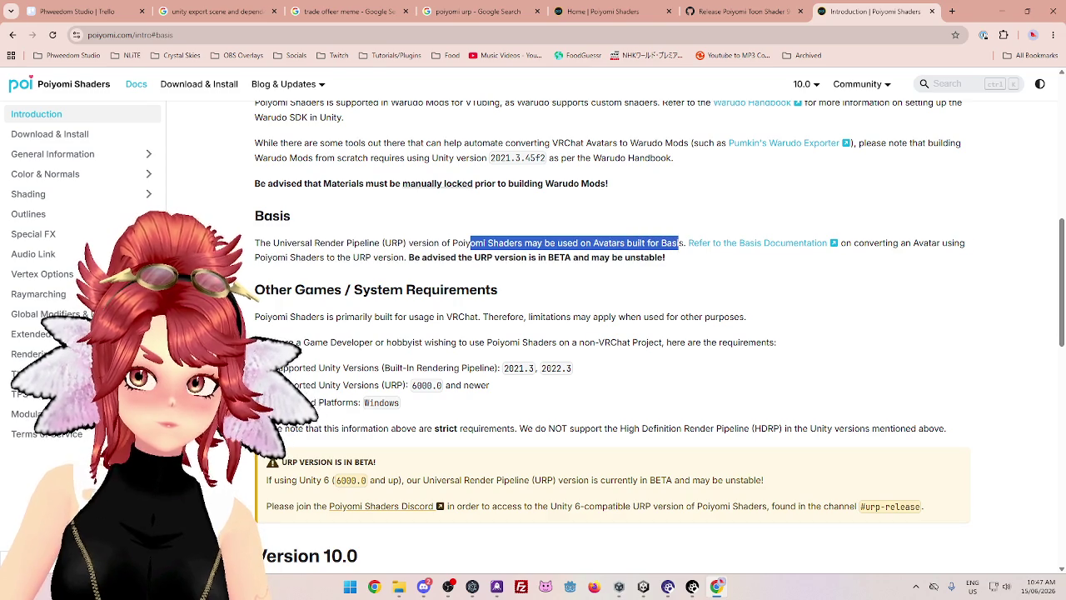
left_click_drag(297, 243, 495, 243)
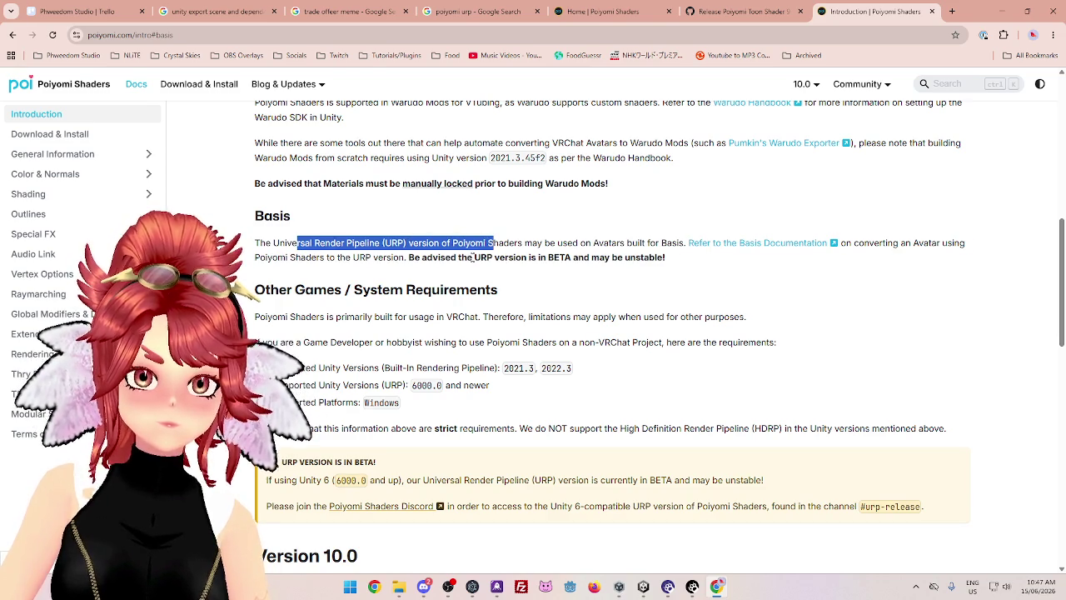
scroll(452, 277, "down", 1)
scroll(452, 276, "down", 5)
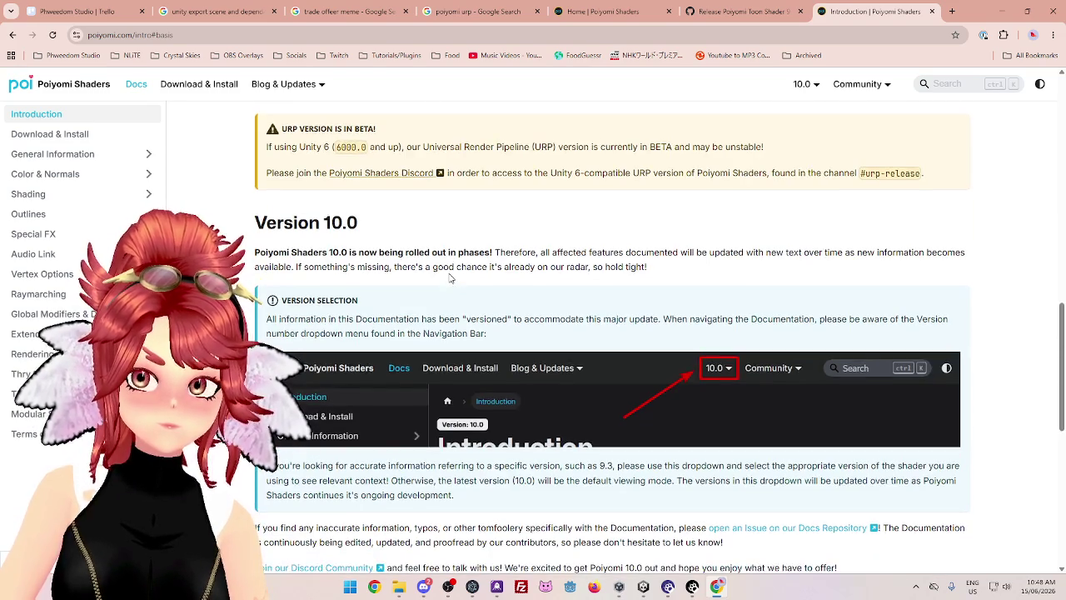
scroll(450, 278, "down", 5)
scroll(447, 278, "up", 4)
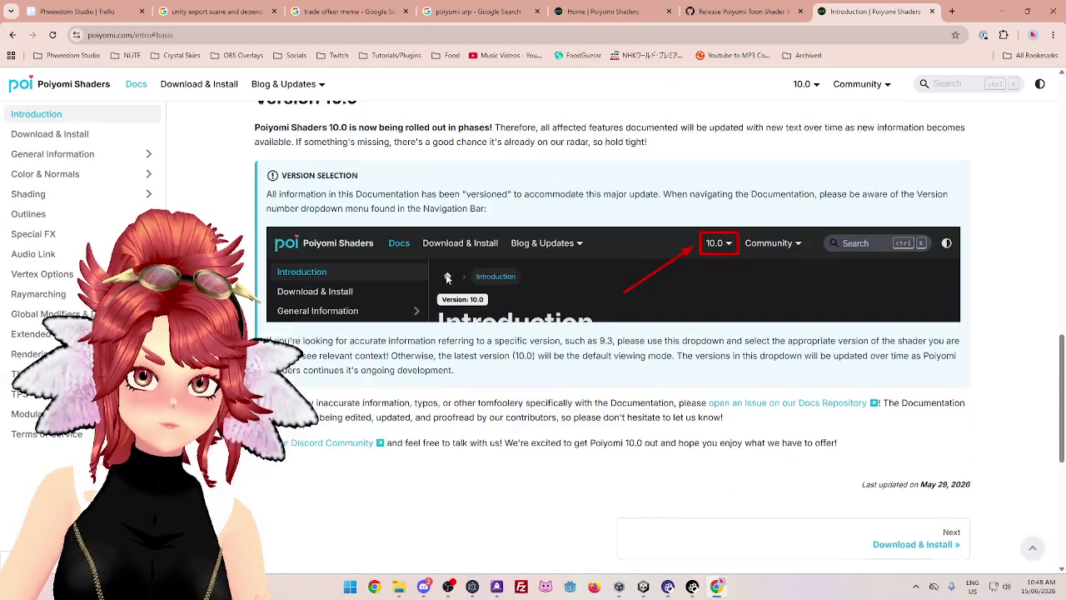
scroll(446, 276, "up", 10)
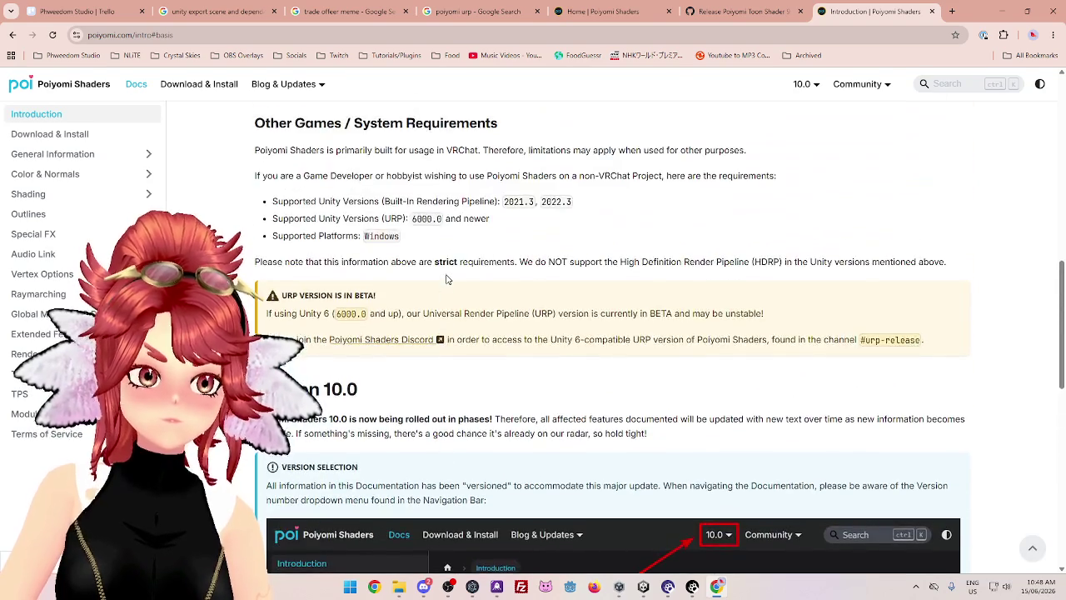
scroll(447, 279, "up", 6)
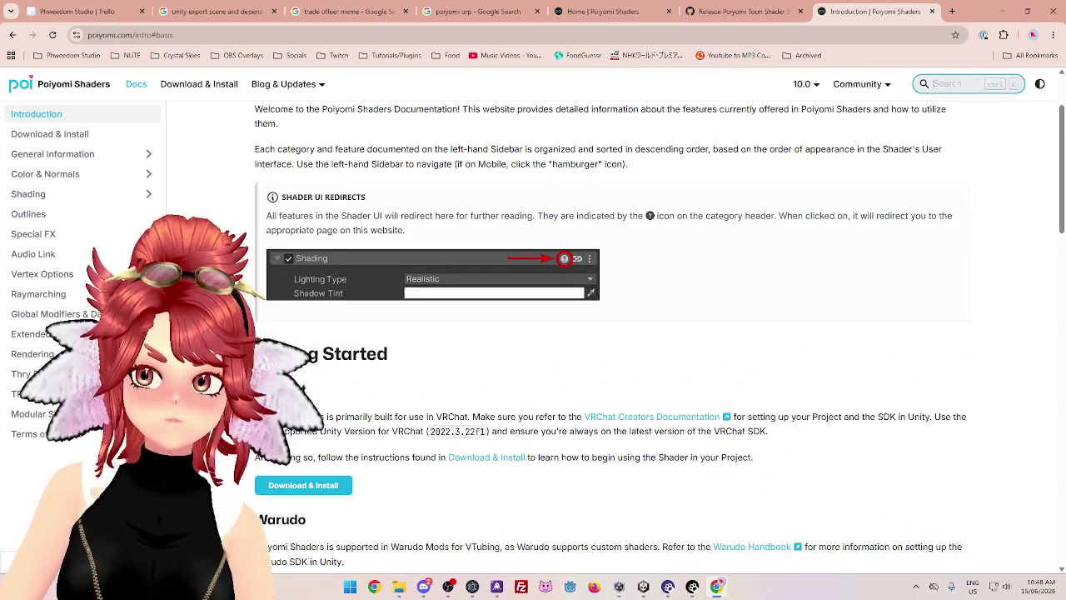
Search the docs for 'urp' and jump to the Supported Unity Versions (URP) section
left_click(970, 83)
type("urp")
key("Return")
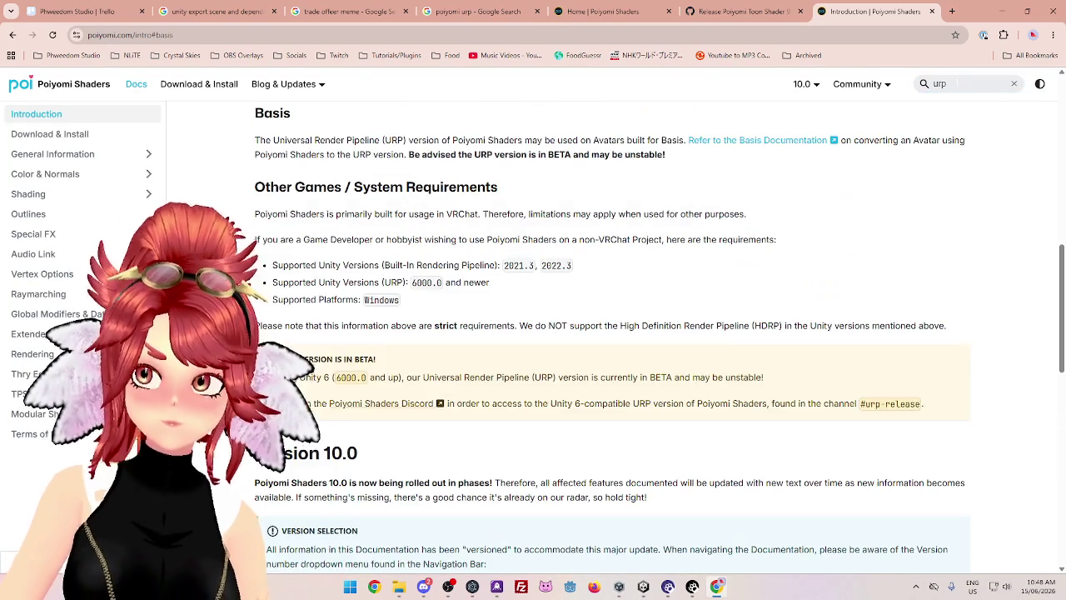
left_click(966, 83)
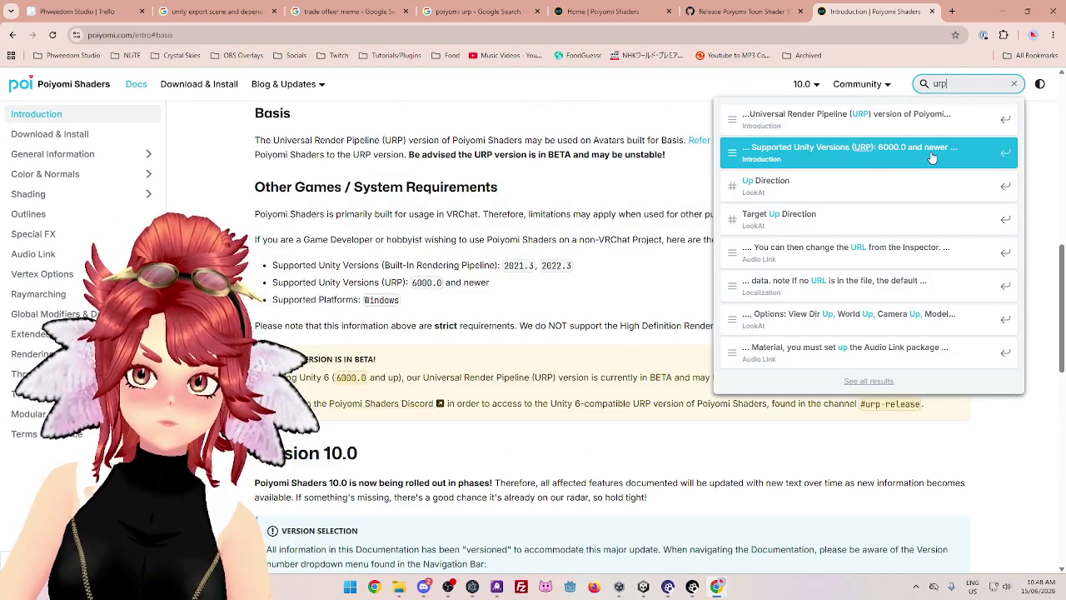
left_click(932, 158)
Highlight the non-VRChat requirements line and the notice that the URP version is in beta
mouse_move(258, 139)
left_mouse_down()
mouse_move(474, 162)
mouse_move(578, 140)
mouse_move(714, 140)
left_mouse_up()
left_click_drag(412, 166, 578, 166)
scroll(578, 166, "down", 3)
left_click_drag(358, 187, 539, 187)
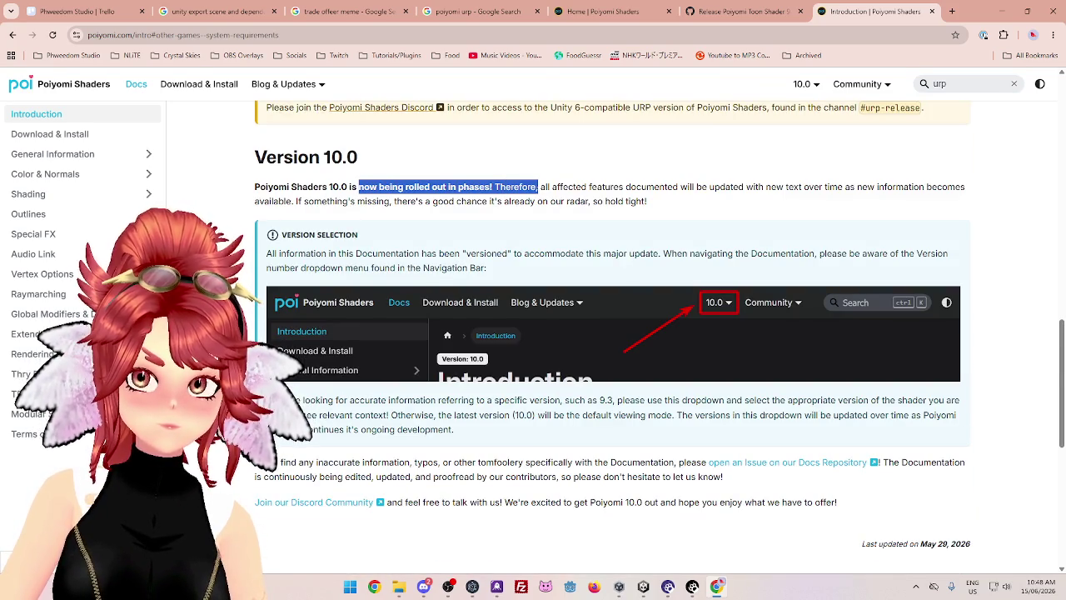
scroll(362, 230, "down", 3)
scroll(673, 328, "up", 5)
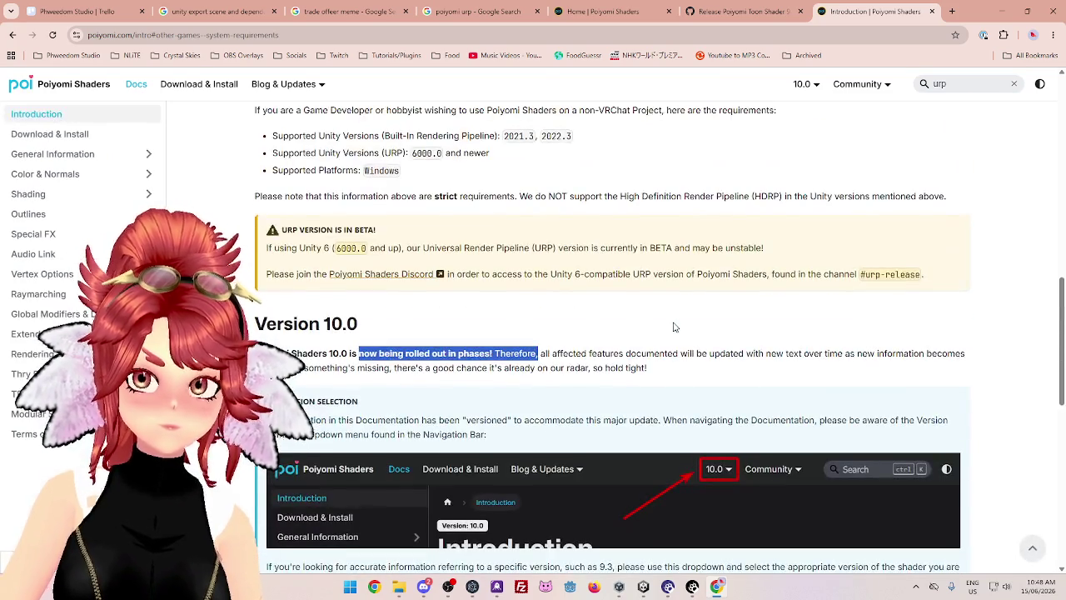
left_click_drag(274, 248, 317, 248)
left_click_drag(428, 247, 750, 248)
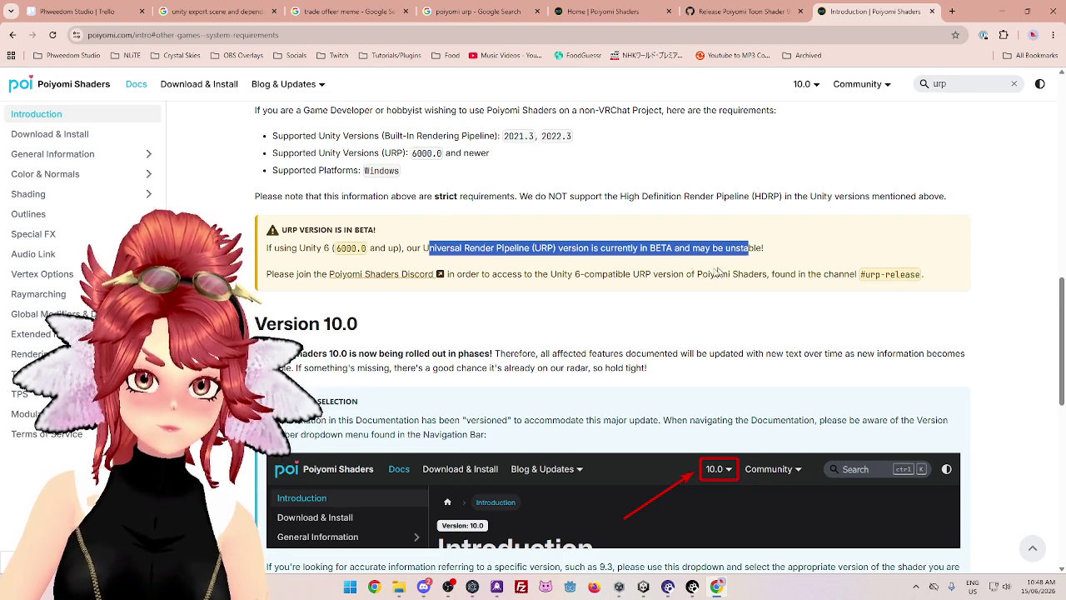
Highlight the Unity 6-compatible URP version mention and follow the Poiyomi Shaders Discord invite link
mouse_move(645, 590)
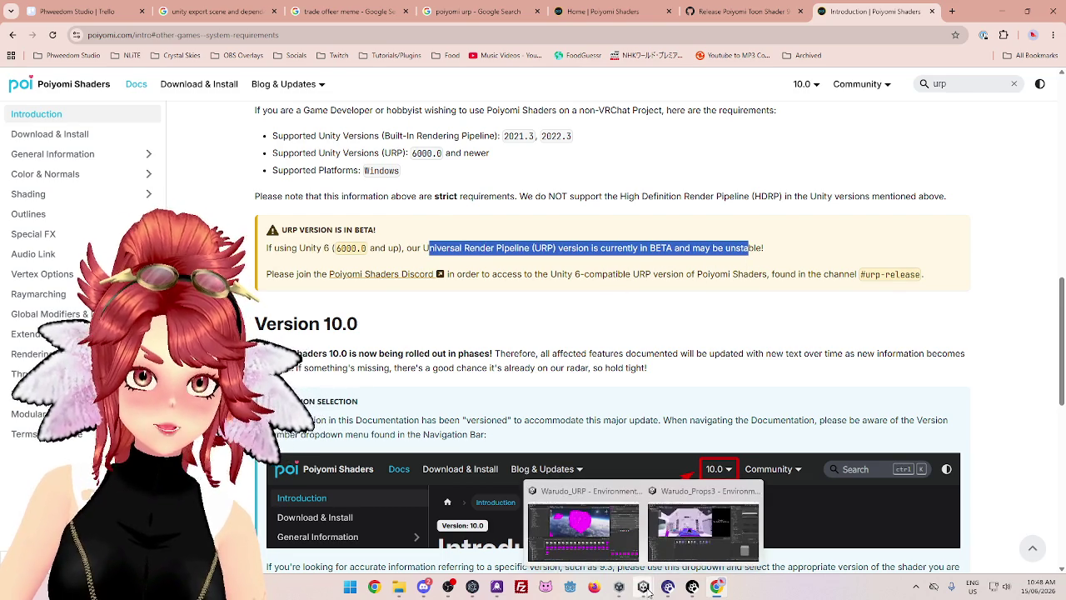
left_click_drag(492, 274, 698, 273)
left_click(698, 273)
left_click_drag(522, 274, 710, 274)
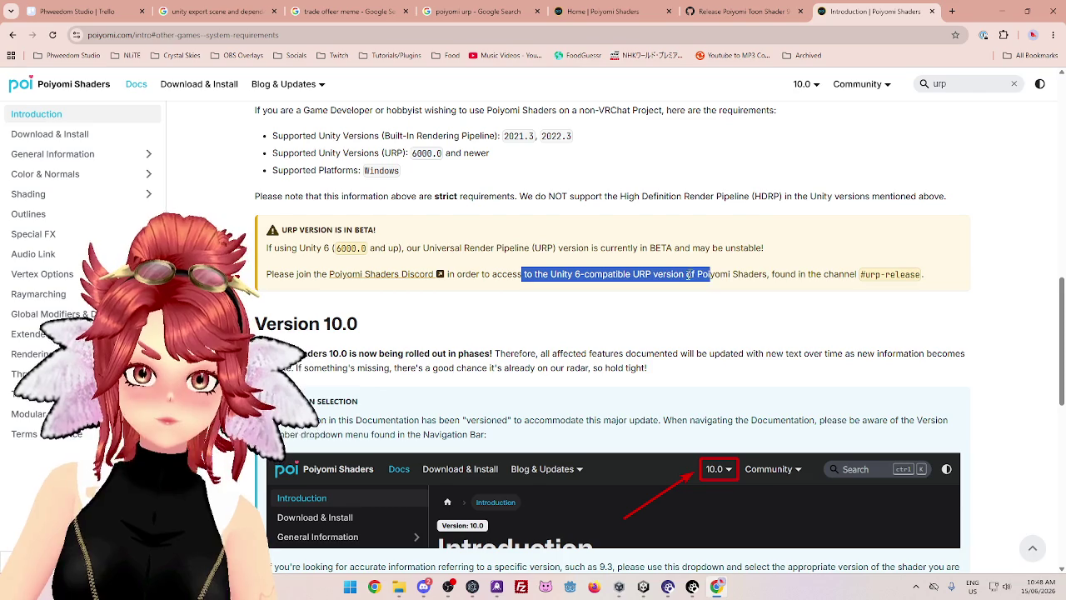
scroll(828, 309, "up", 3)
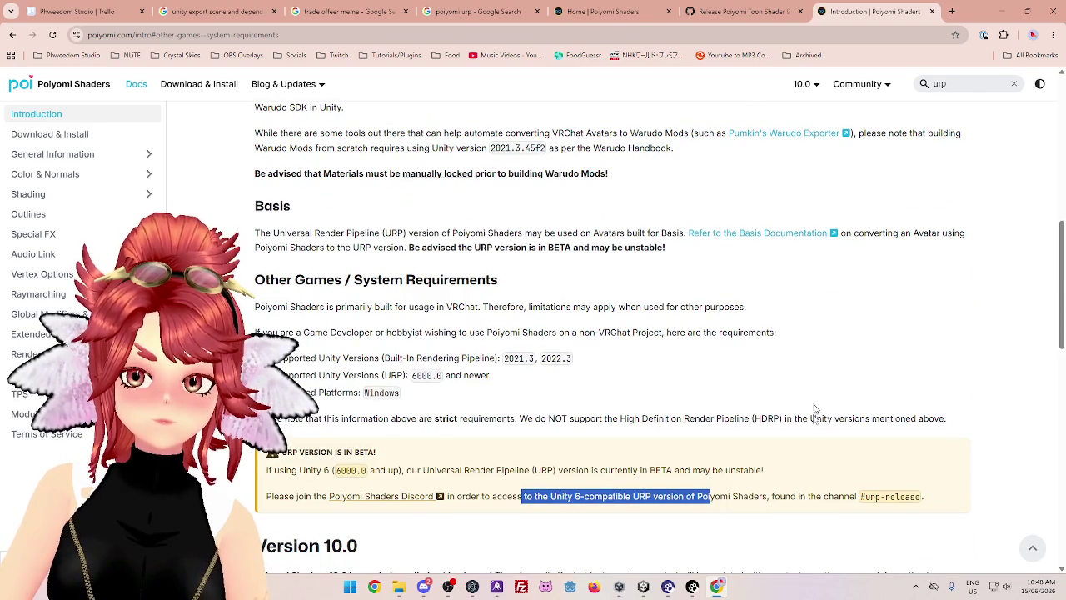
scroll(395, 447, "down", 1)
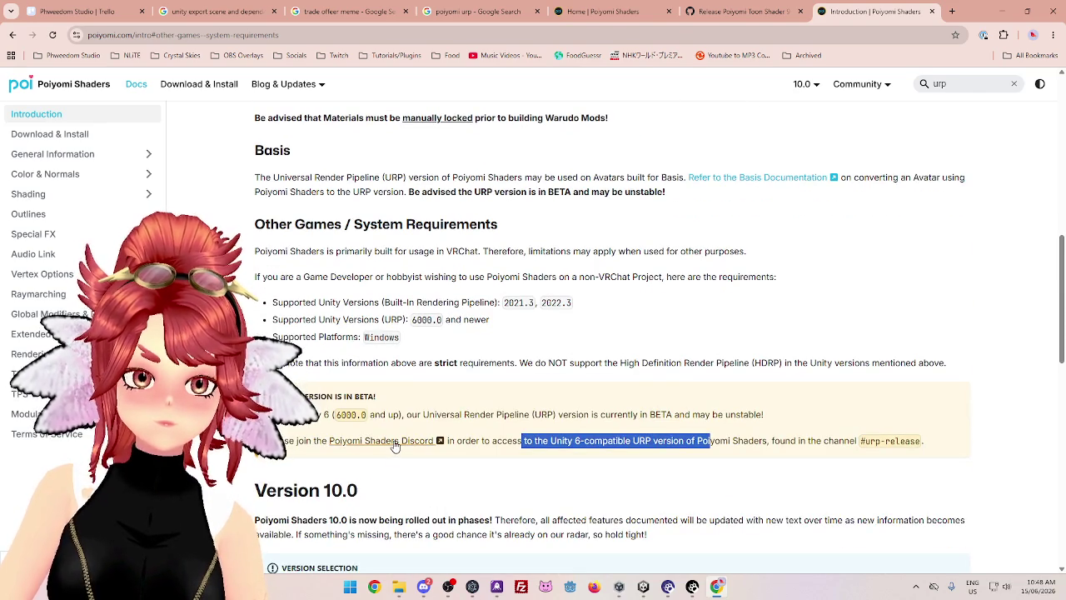
left_click(396, 445)
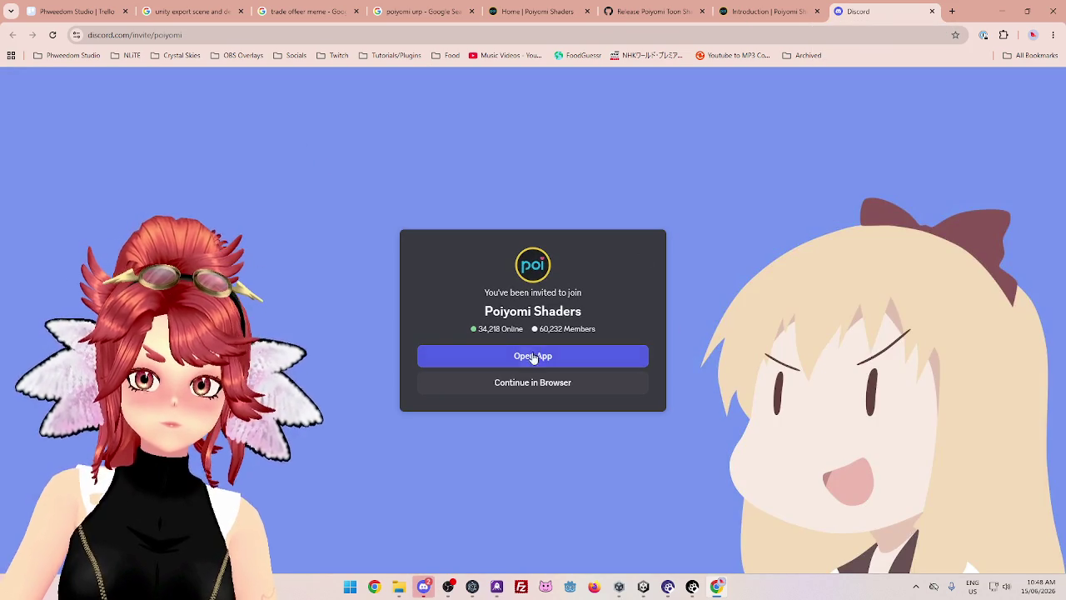
Open the Poiyomi Shaders invite in the Discord app, then close the invite tab and restore the browser
left_click(533, 356)
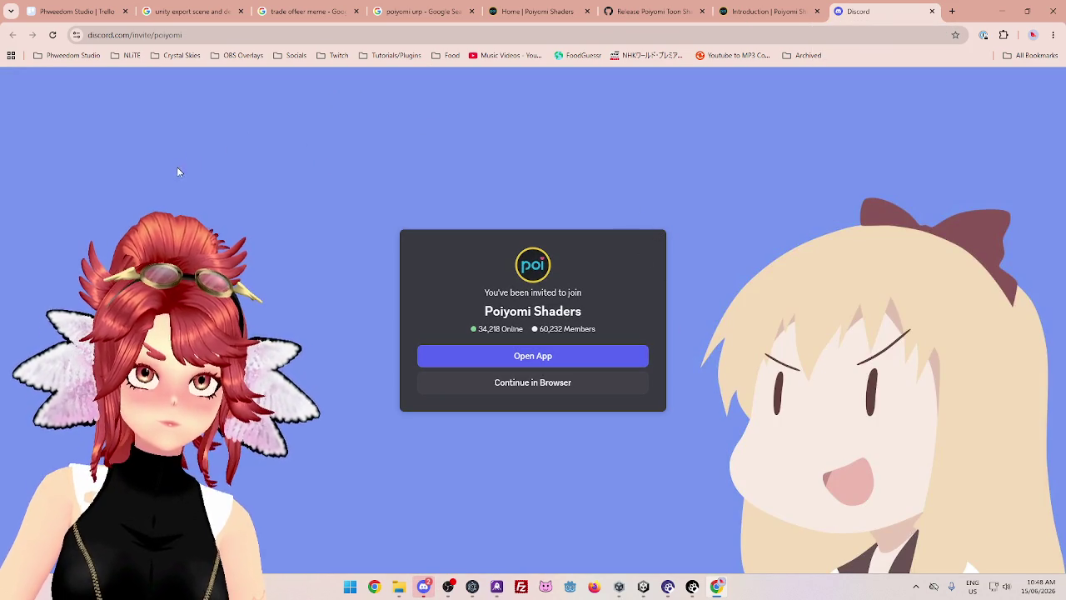
left_click(544, 363)
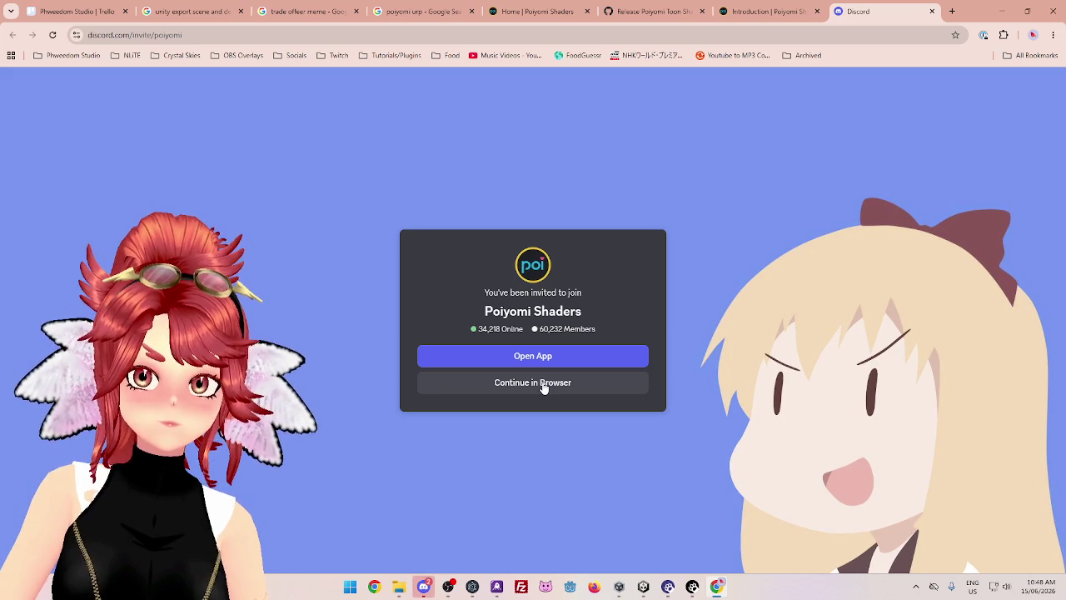
left_click(932, 11)
left_click_drag(932, 10, 885, 66)
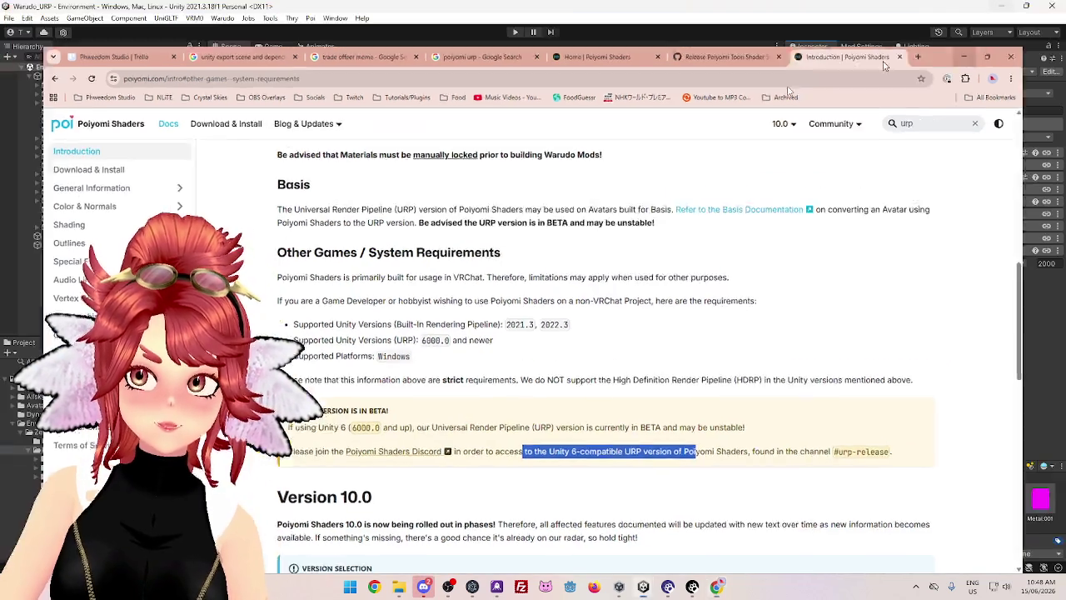
key("alt+Tab")
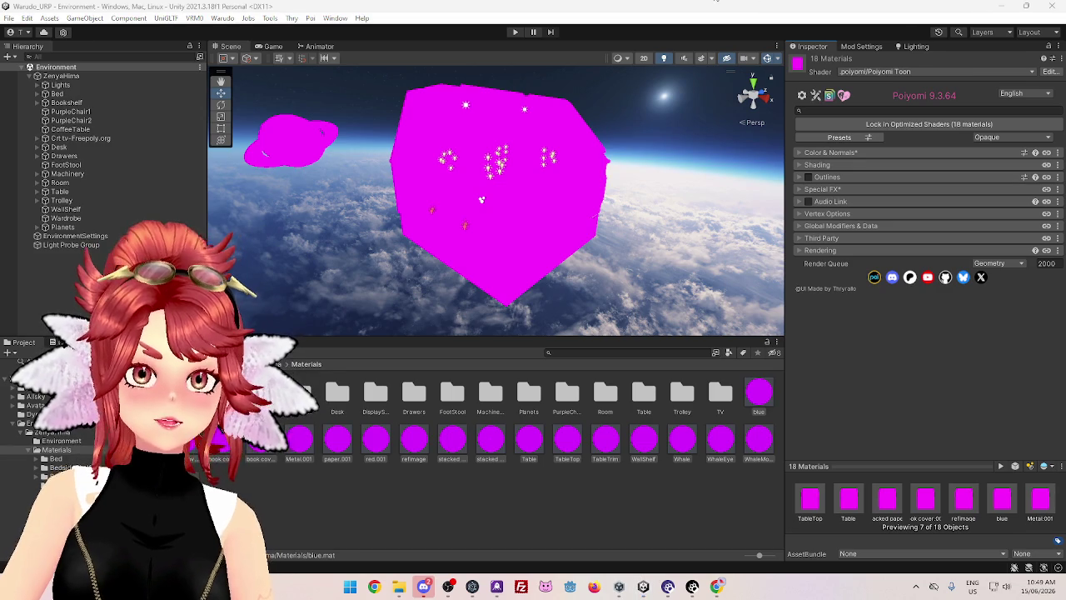
key("alt+Tab")
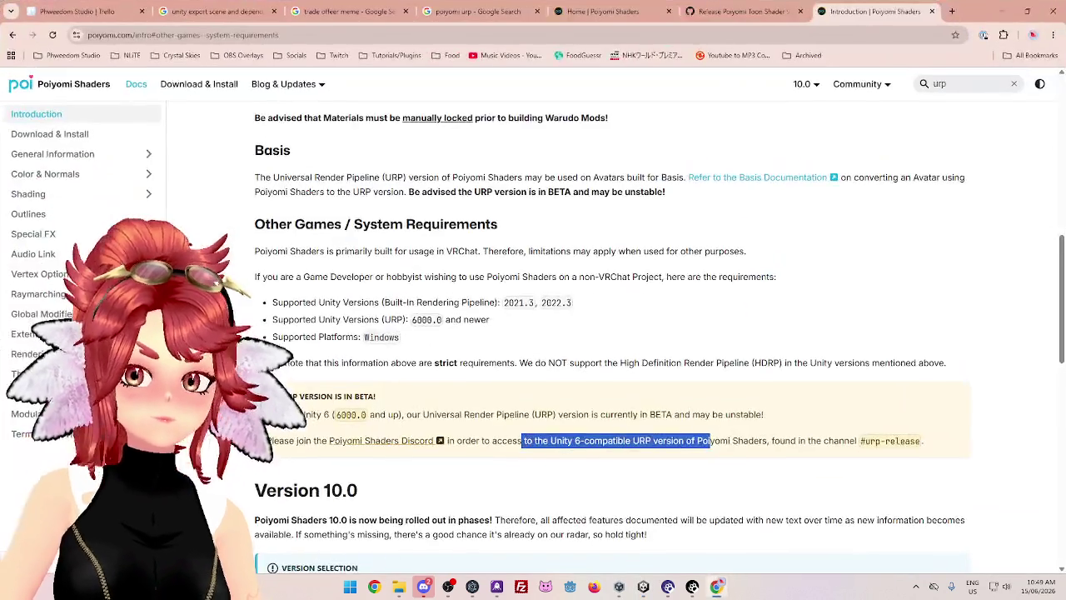
Glance at the Poiyomi Toon Shader GitHub release page, return to the docs, then switch to Discord's #urp-release channel
scroll(793, 352, "down", 5)
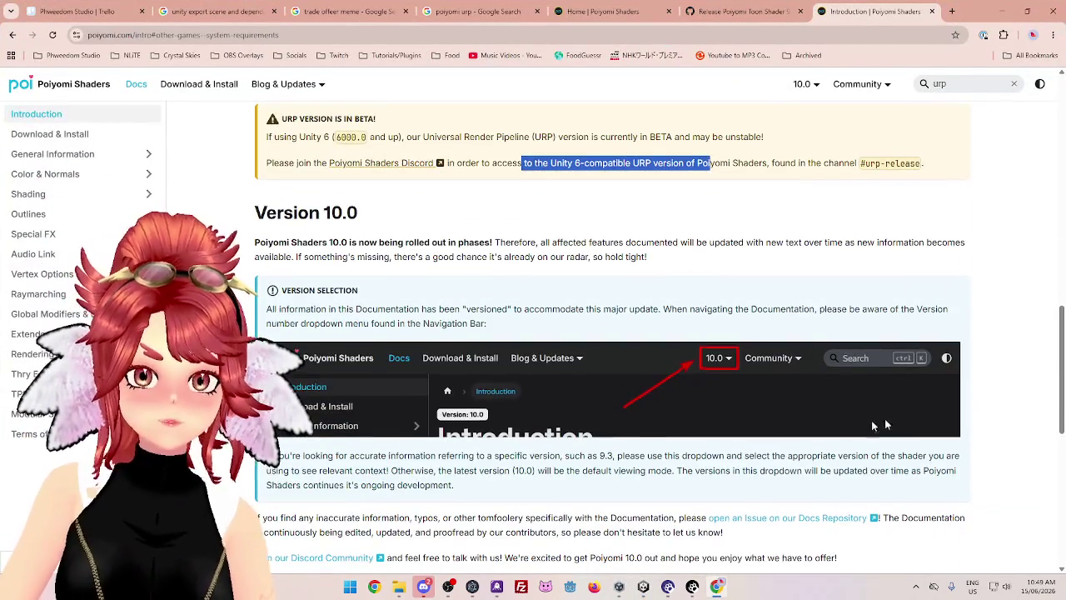
scroll(1024, 433, "down", 3)
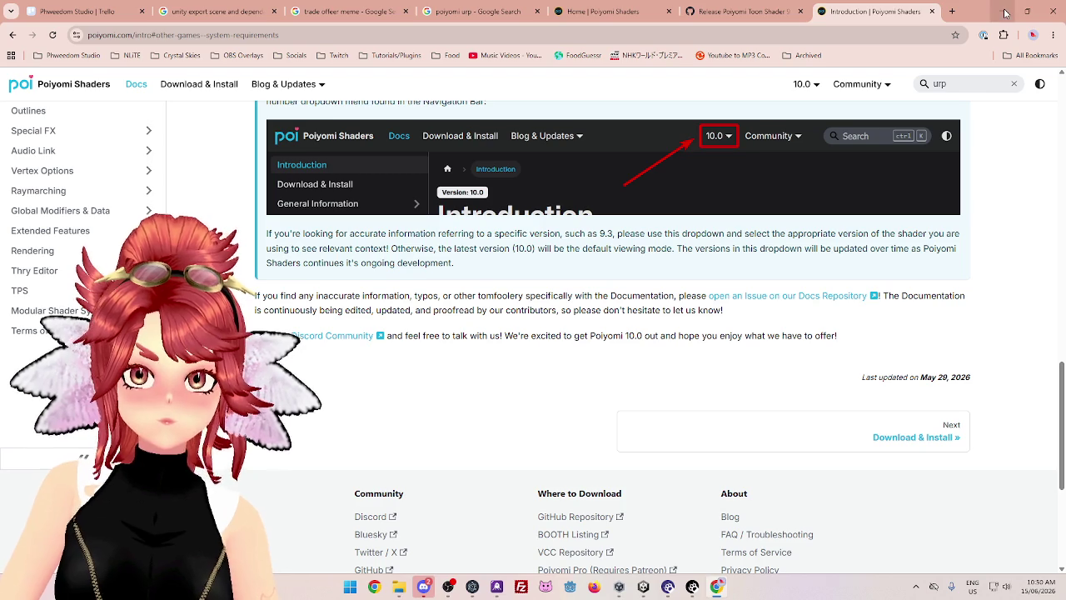
left_click(754, 13)
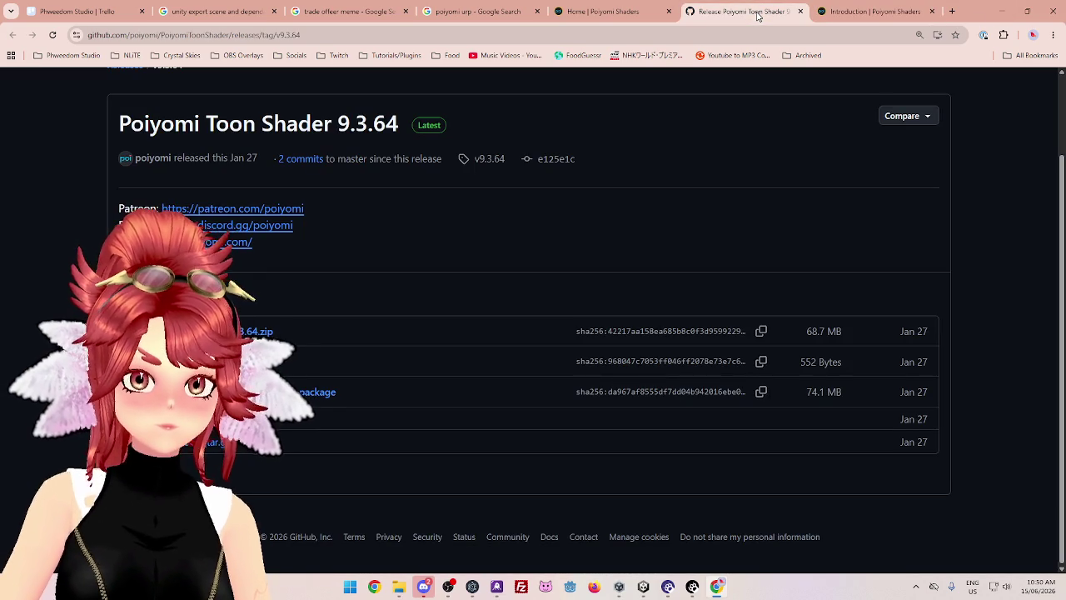
left_click(861, 14)
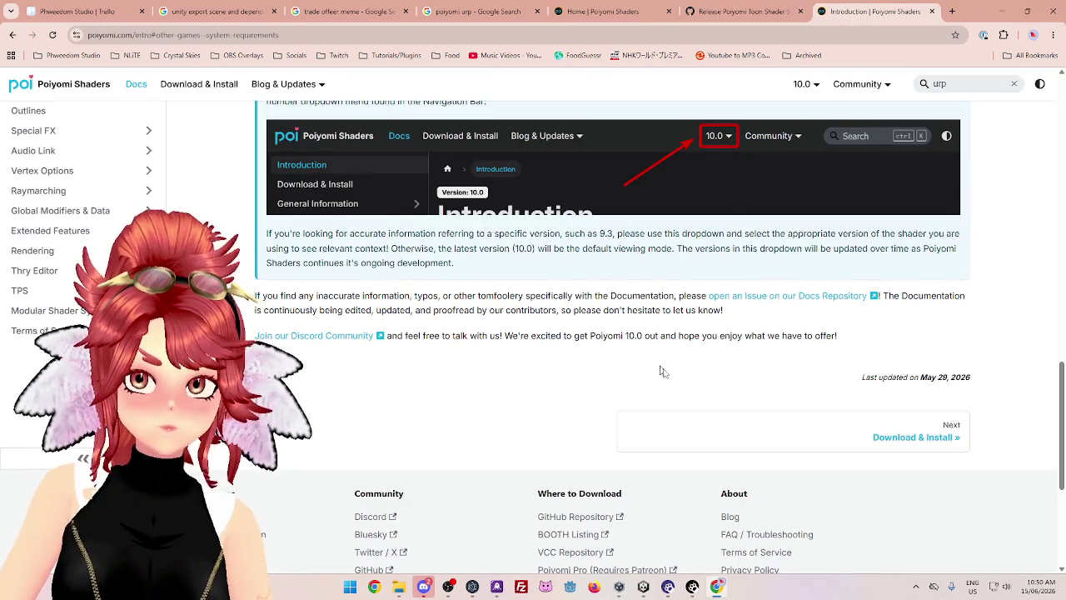
scroll(662, 372, "up", 3)
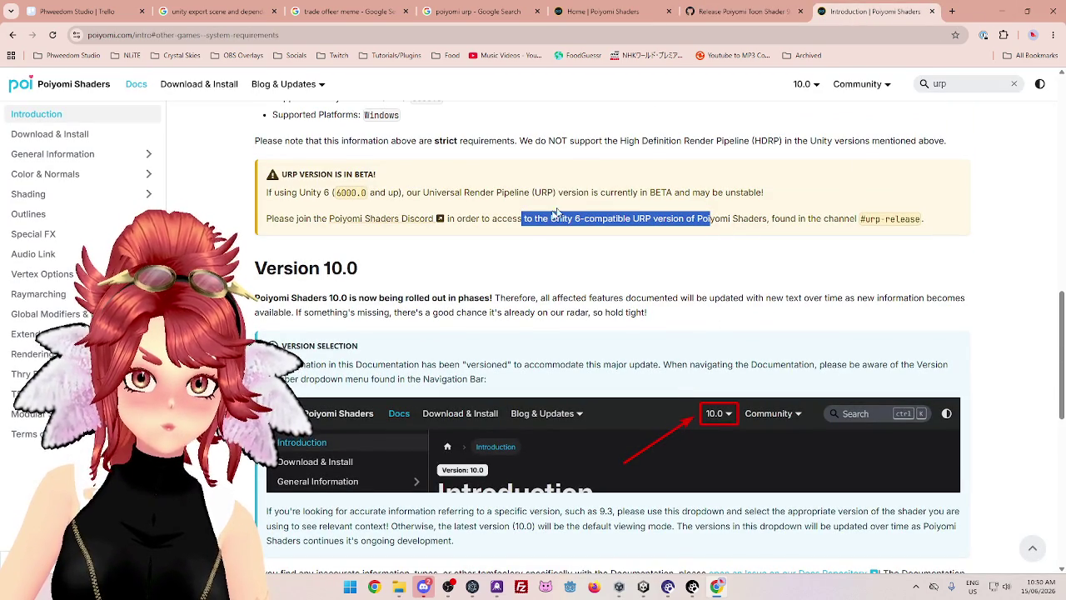
left_click(424, 586)
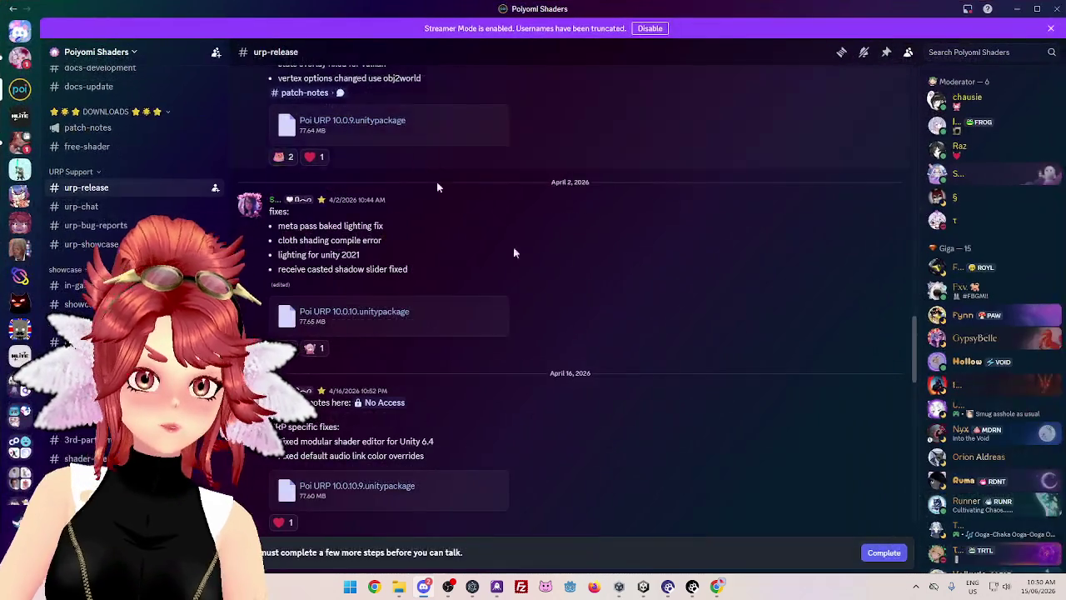
Scroll #urp-release to the newest Poi URP 10.0.11.unitypackage, download it, and return to the browser
scroll(514, 253, "up", 10)
scroll(406, 326, "up", 10)
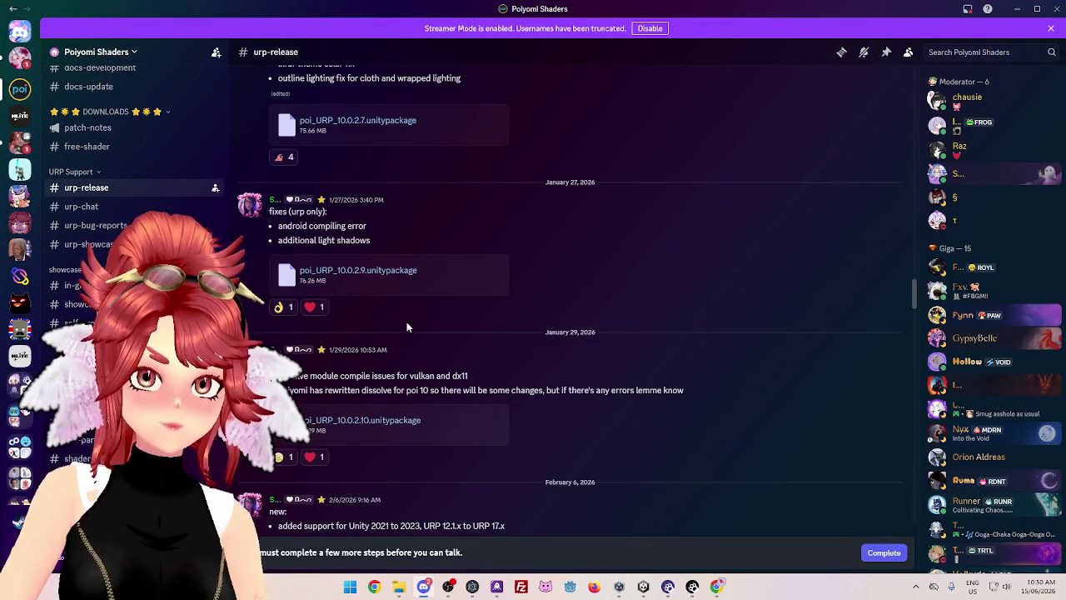
scroll(406, 326, "up", 5)
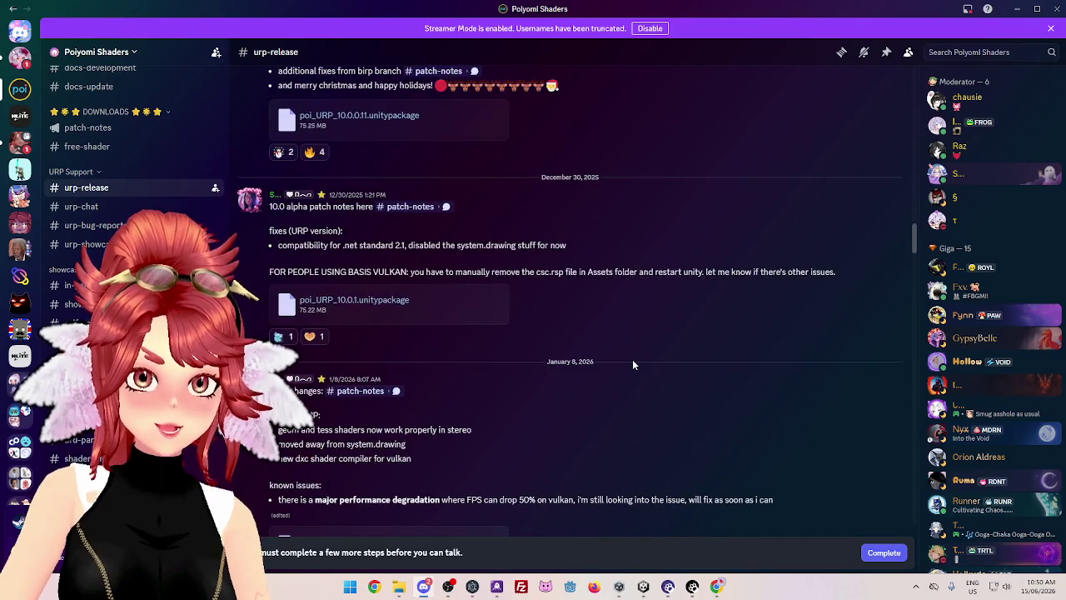
scroll(761, 385, "up", 3)
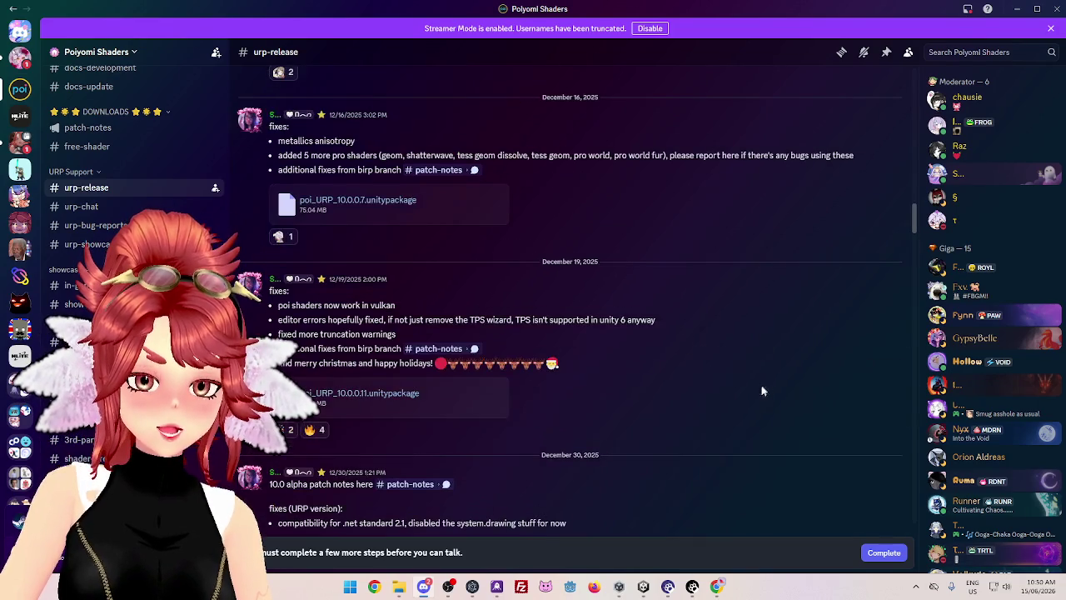
scroll(760, 391, "up", 6)
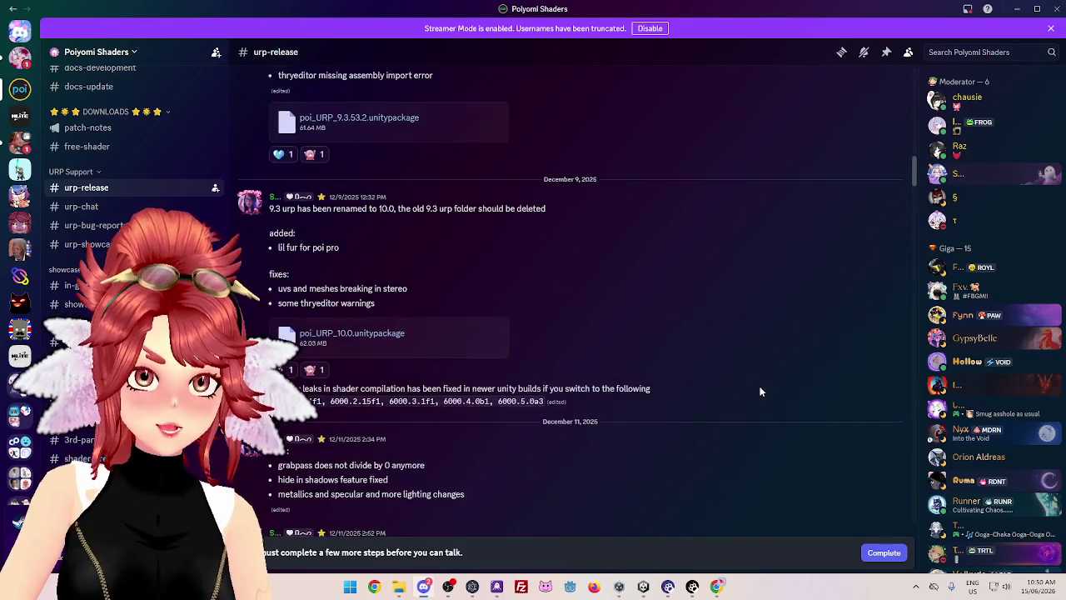
scroll(758, 391, "up", 4)
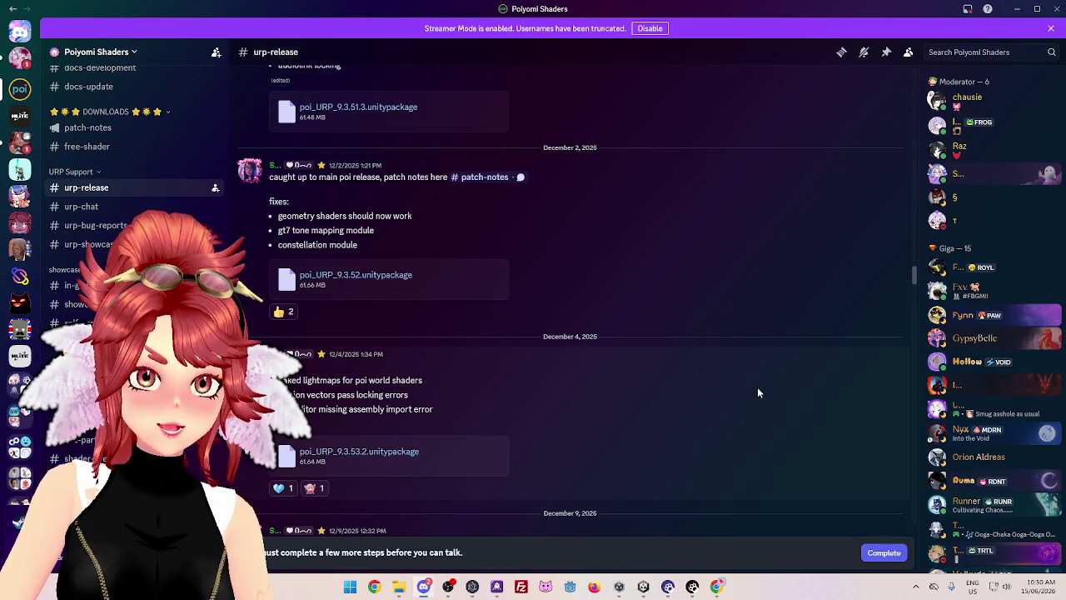
scroll(757, 387, "up", 5)
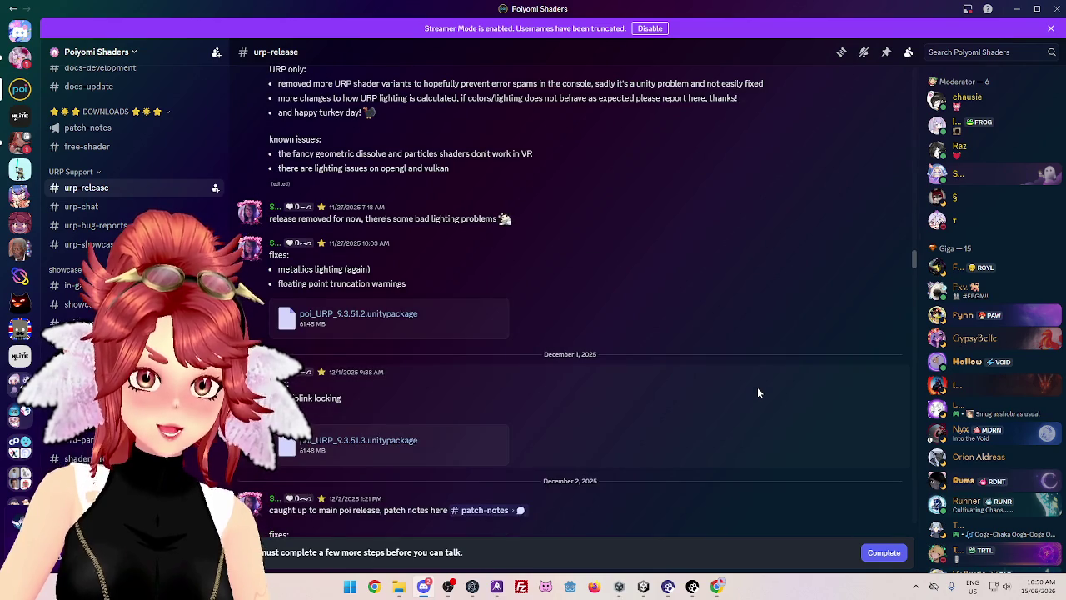
scroll(757, 386, "up", 3)
scroll(756, 387, "up", 5)
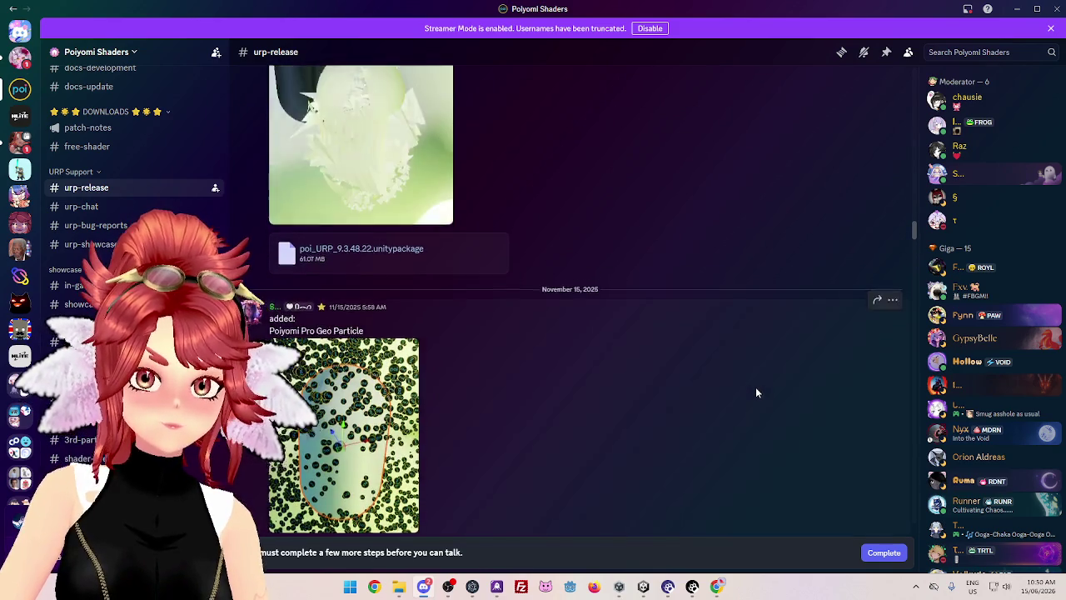
scroll(755, 393, "up", 4)
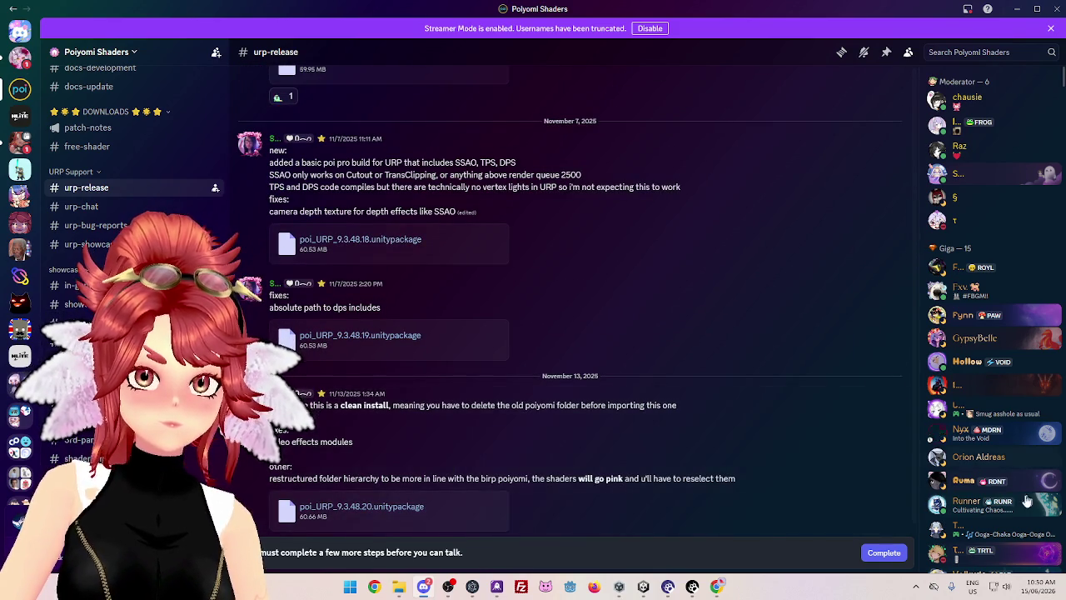
scroll(759, 373, "up", 4)
scroll(760, 373, "up", 1)
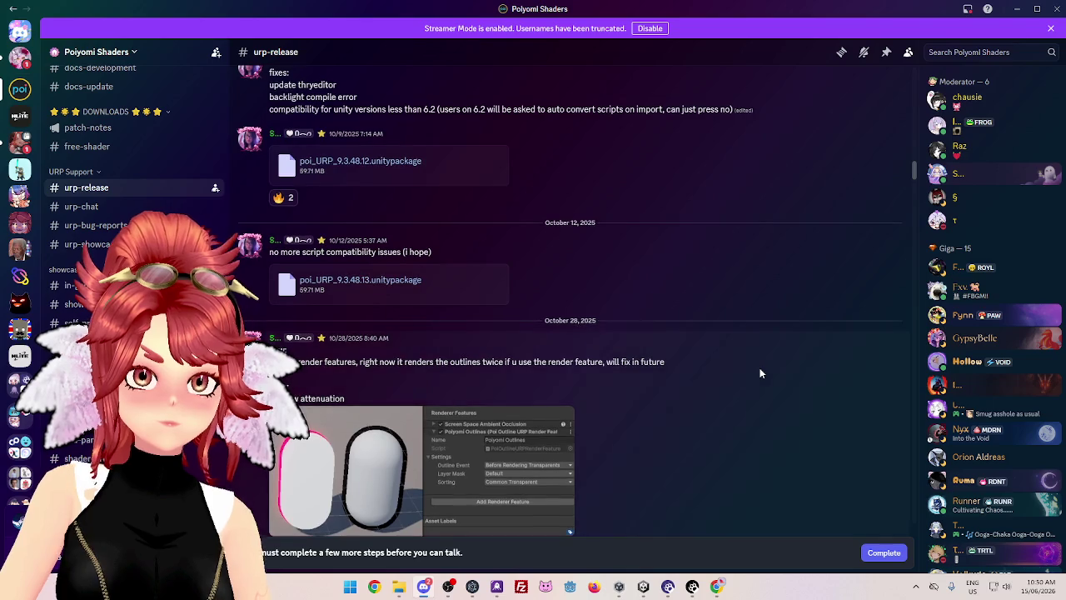
scroll(760, 373, "up", 3)
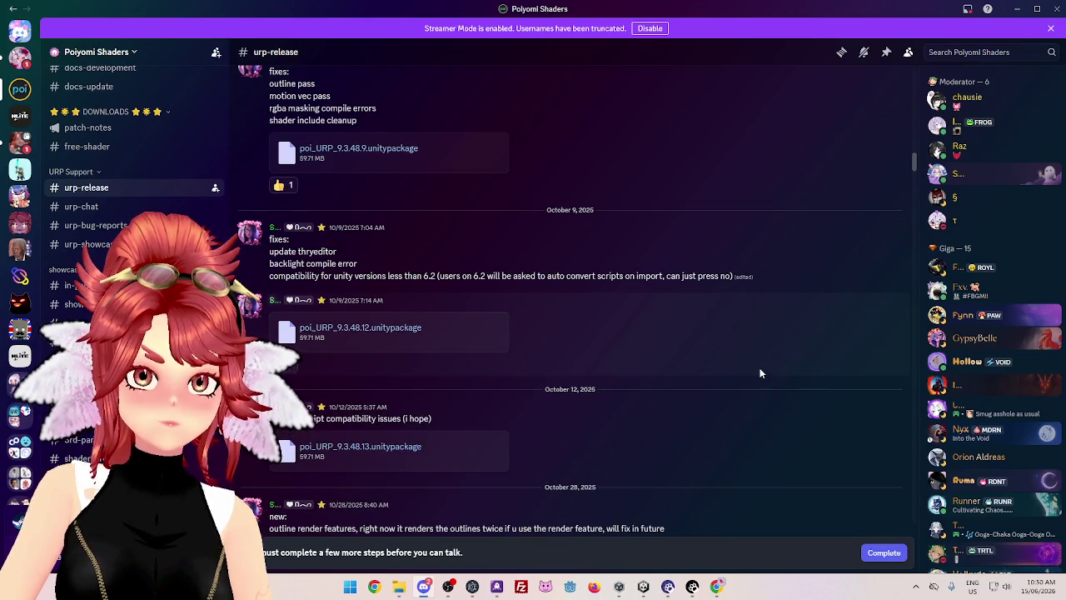
scroll(759, 373, "down", 5)
left_click_drag(912, 172, 909, 556)
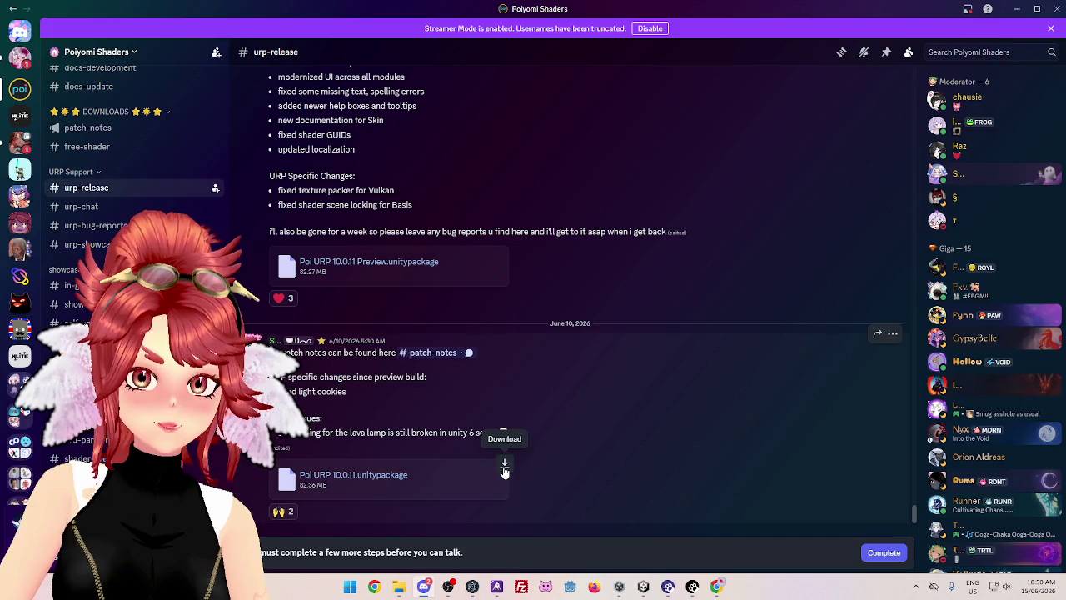
key("alt+Tab")
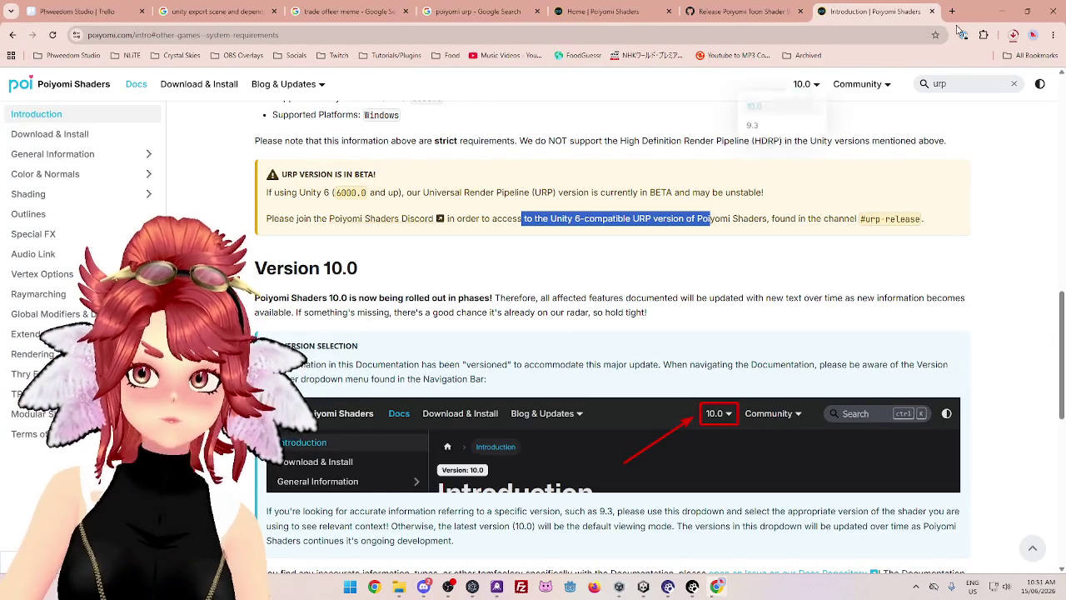
Bring the Warudo_URP Unity project window to the front from the taskbar
mouse_move(644, 586)
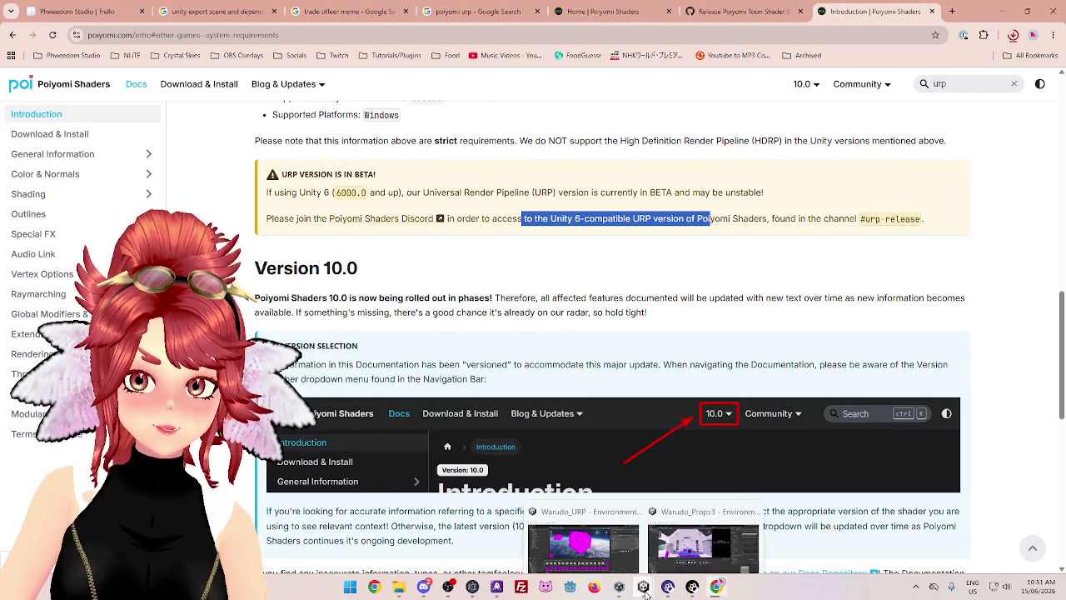
left_click(599, 551)
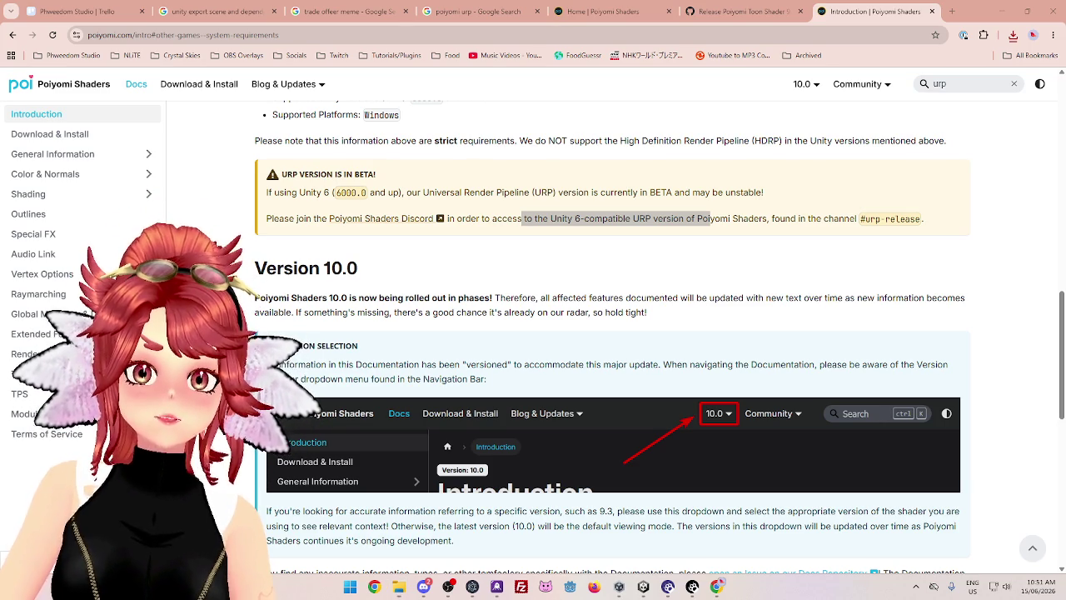
key("alt+Tab")
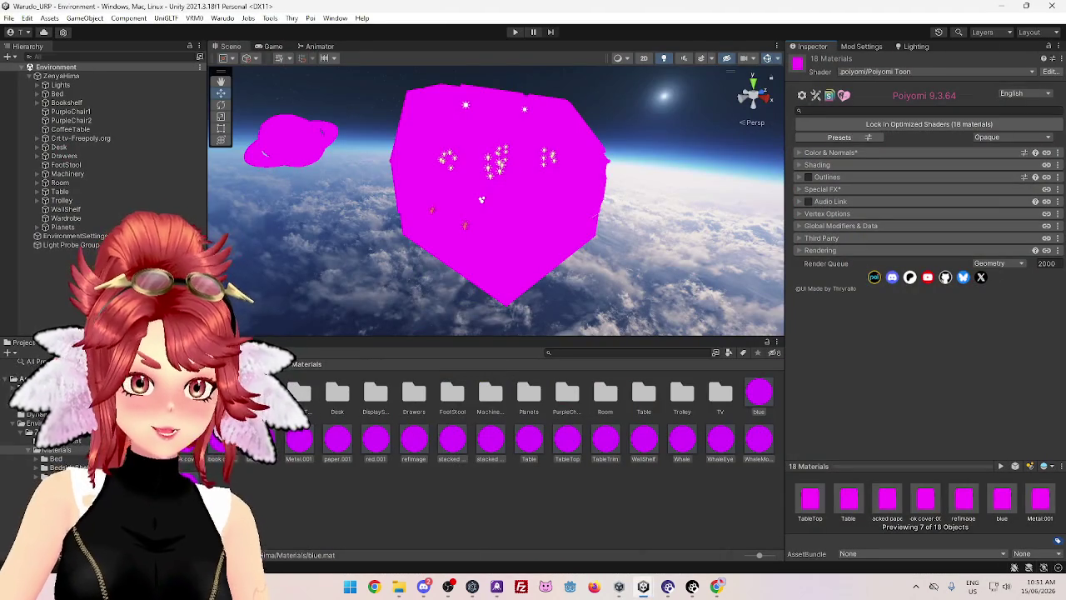
Delete the Assets/PoiyomiShaders folder and confirm the deletion
left_click(33, 387)
right_click(47, 387)
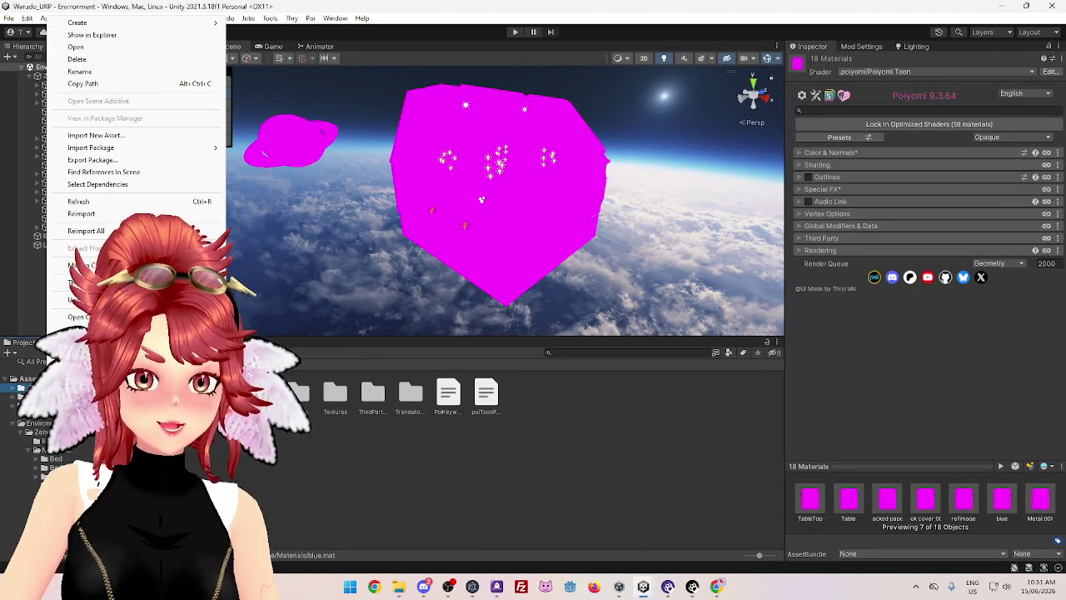
left_click(102, 60)
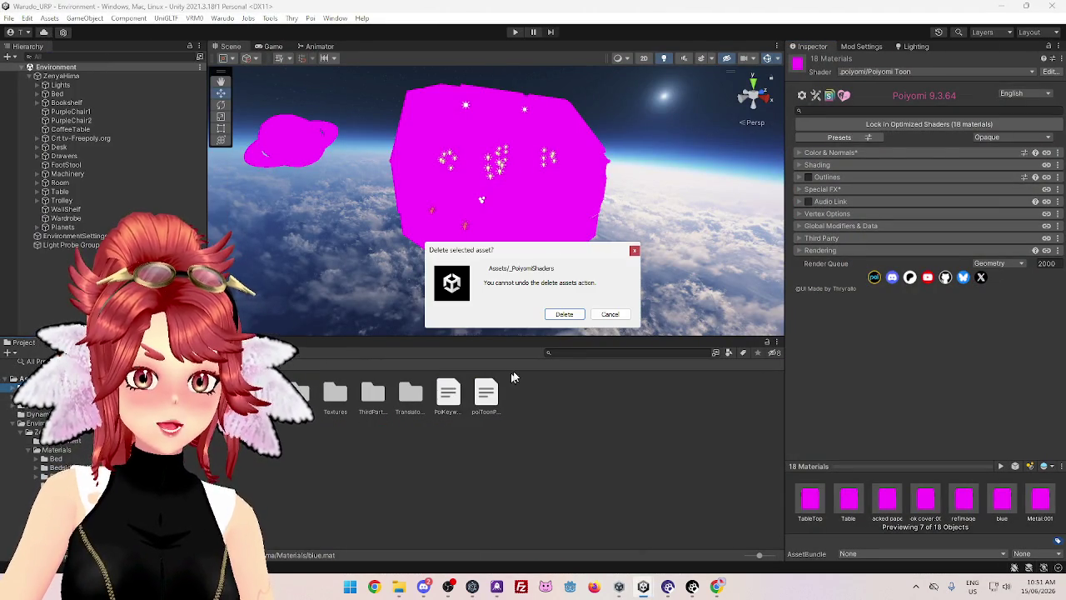
left_click(565, 314)
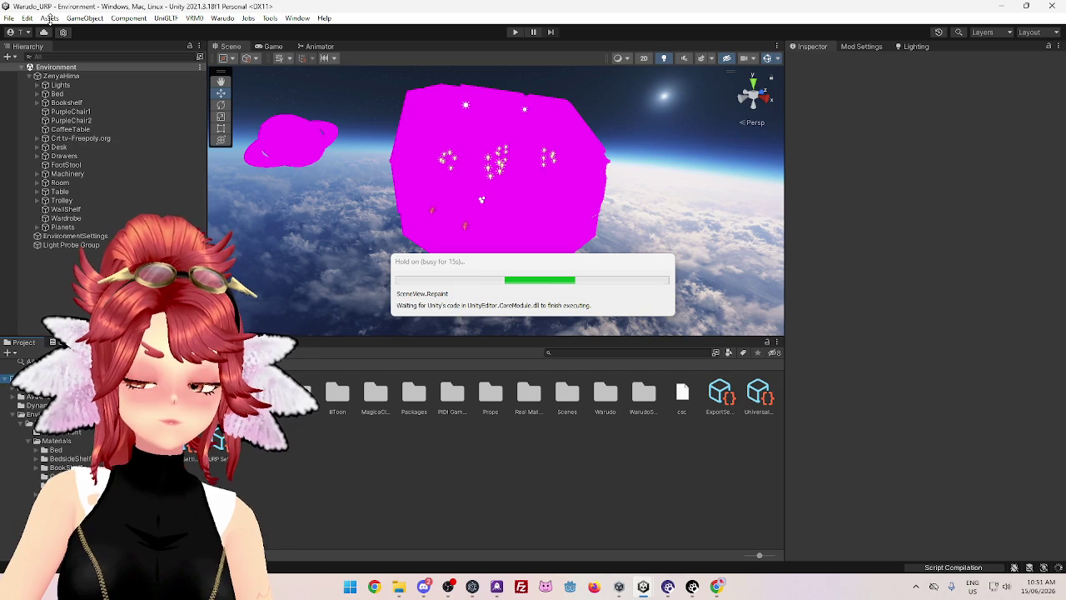
Load Poi URP 10.0.11.unitypackage through Assets > Import Package > Custom Package
left_click(49, 19)
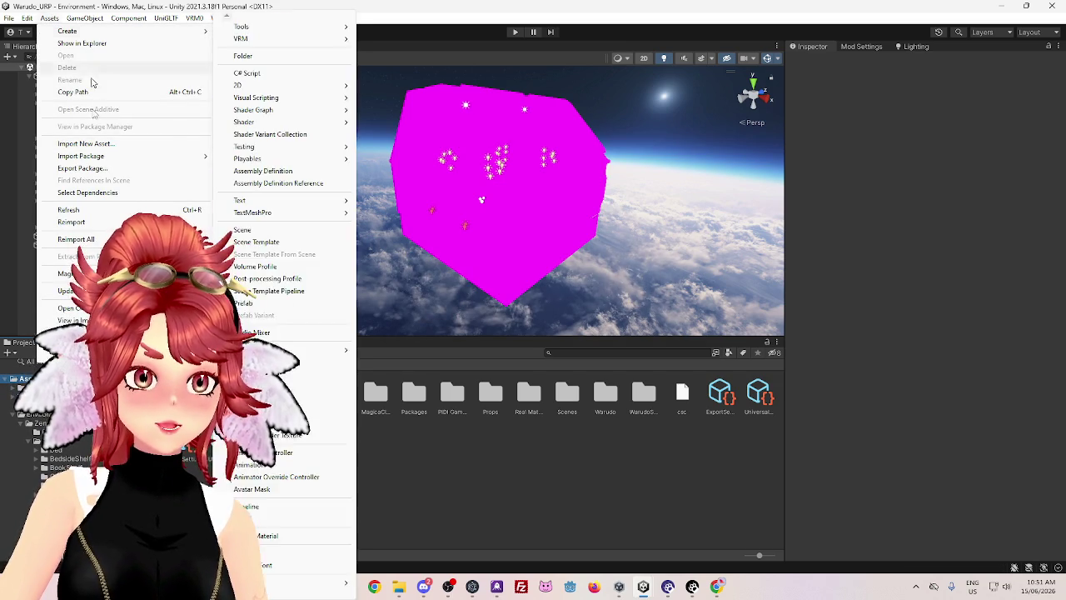
mouse_move(103, 156)
left_click(302, 156)
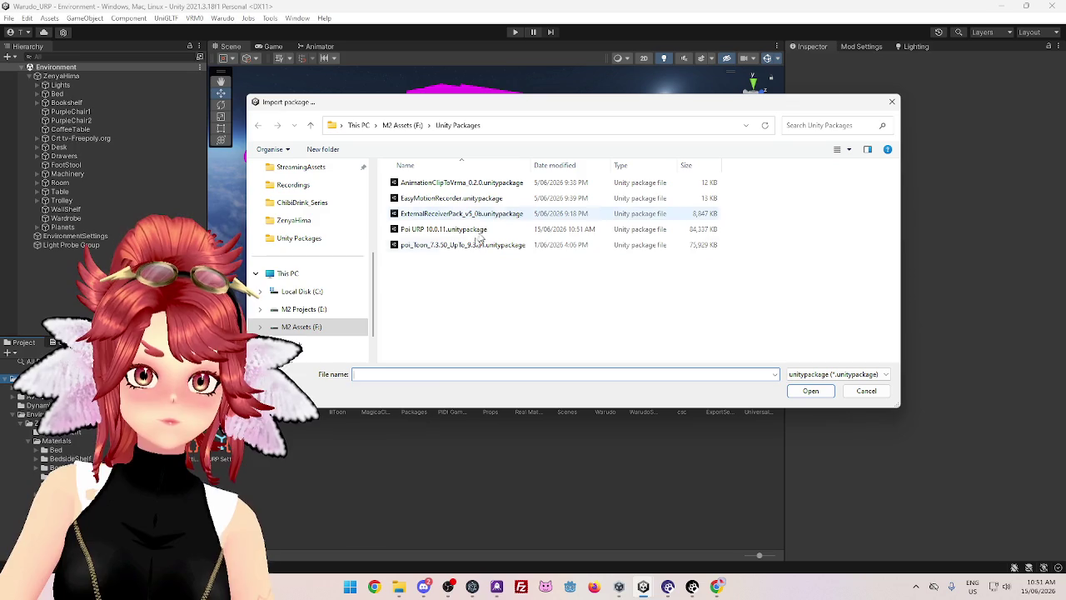
left_click(442, 229)
left_click(810, 391)
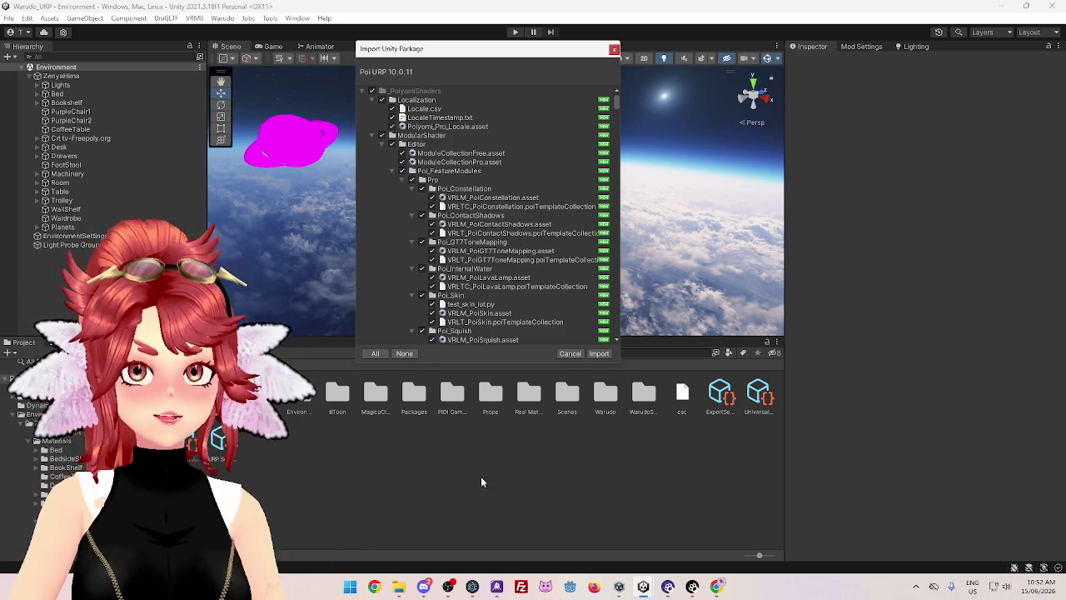
Collapse the package folders from ModularShader to Translators and import everything with all items checked
left_click(372, 136)
left_click(371, 100)
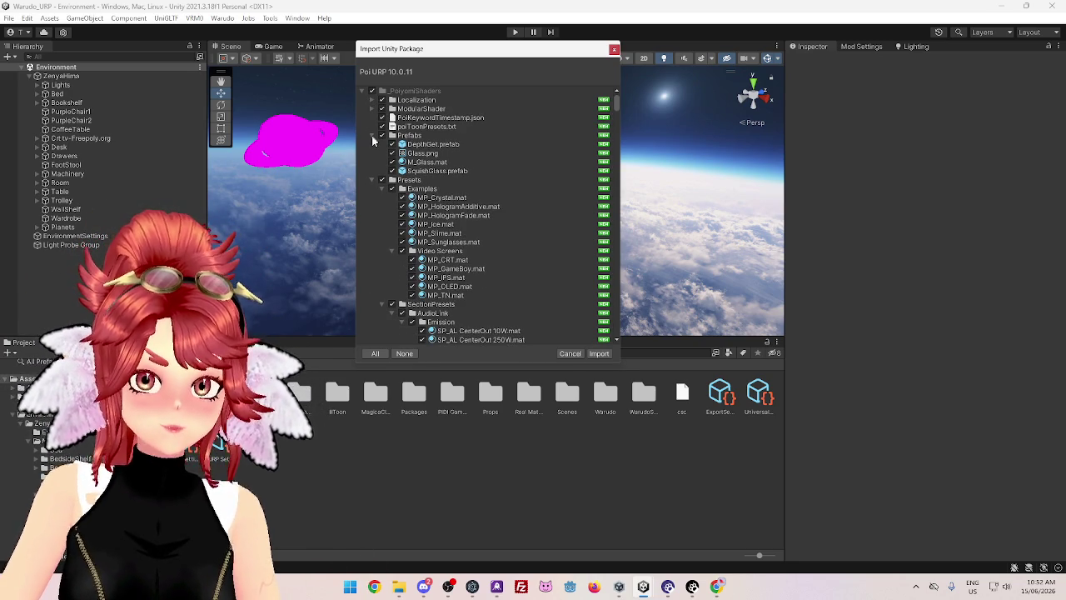
left_click(372, 135)
left_click(372, 145)
left_click(372, 154)
left_click(372, 163)
left_click(372, 171)
left_click(372, 180)
left_click(372, 189)
left_click(372, 198)
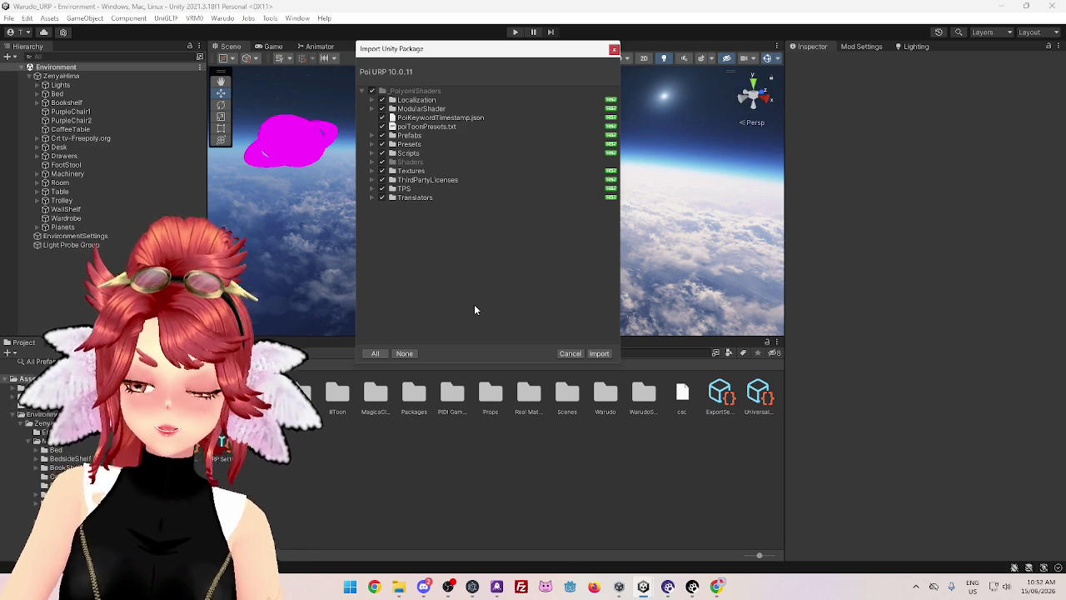
key("alt+Tab")
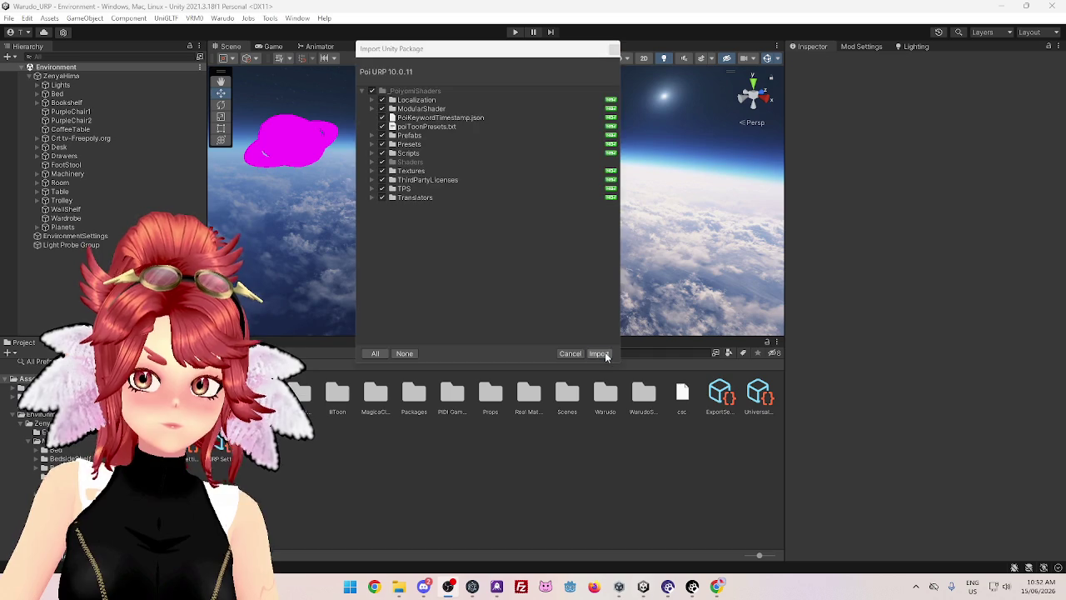
left_click(599, 353)
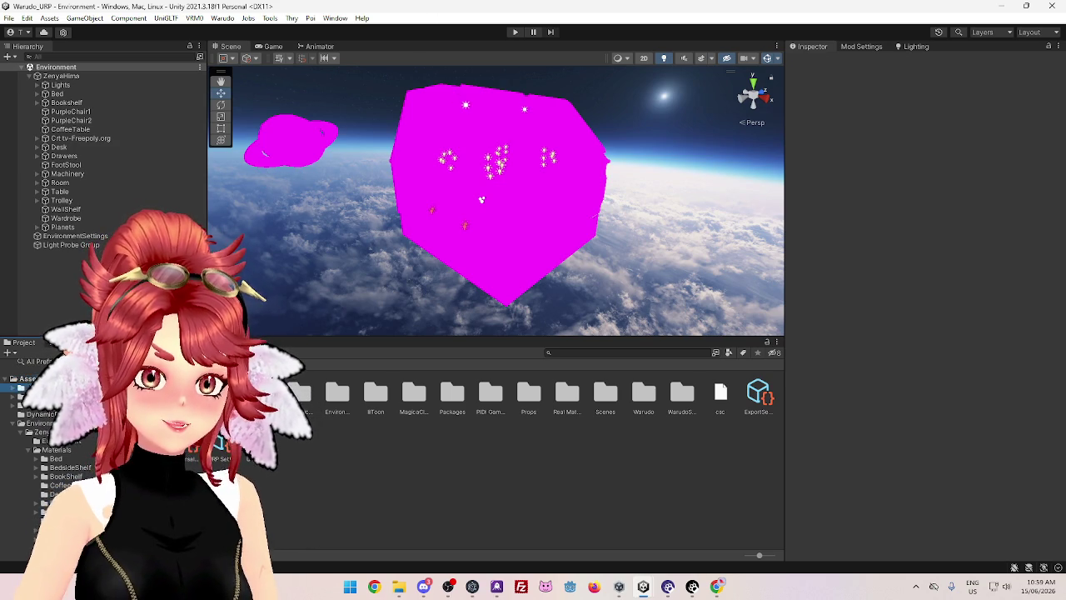
Select Room in the Hierarchy and browse to ZenyaHima/Materials in the Project panel
scroll(417, 466, "down", 3)
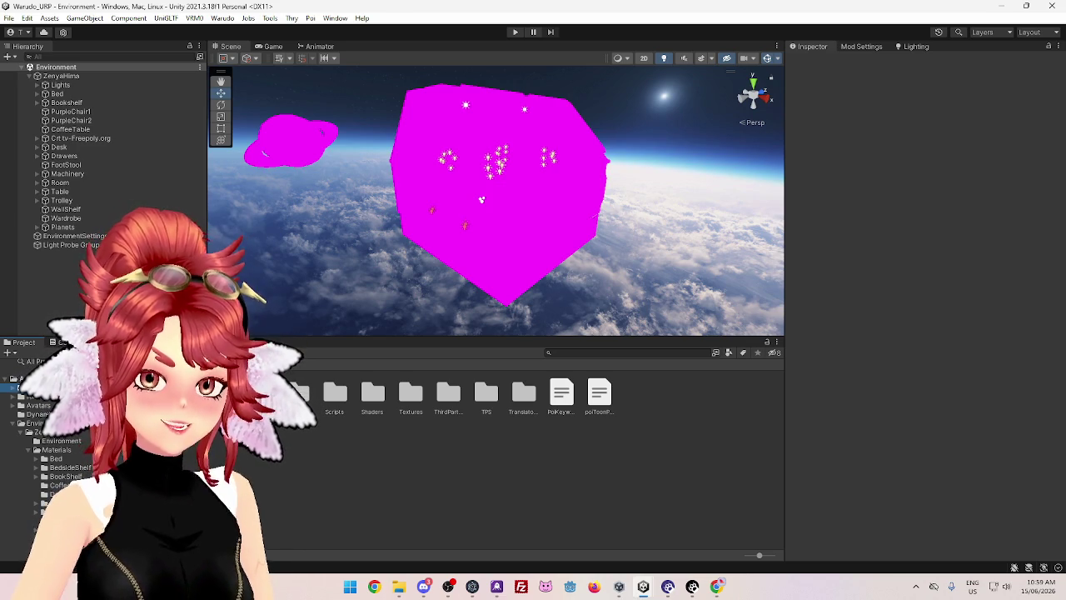
left_click(60, 182)
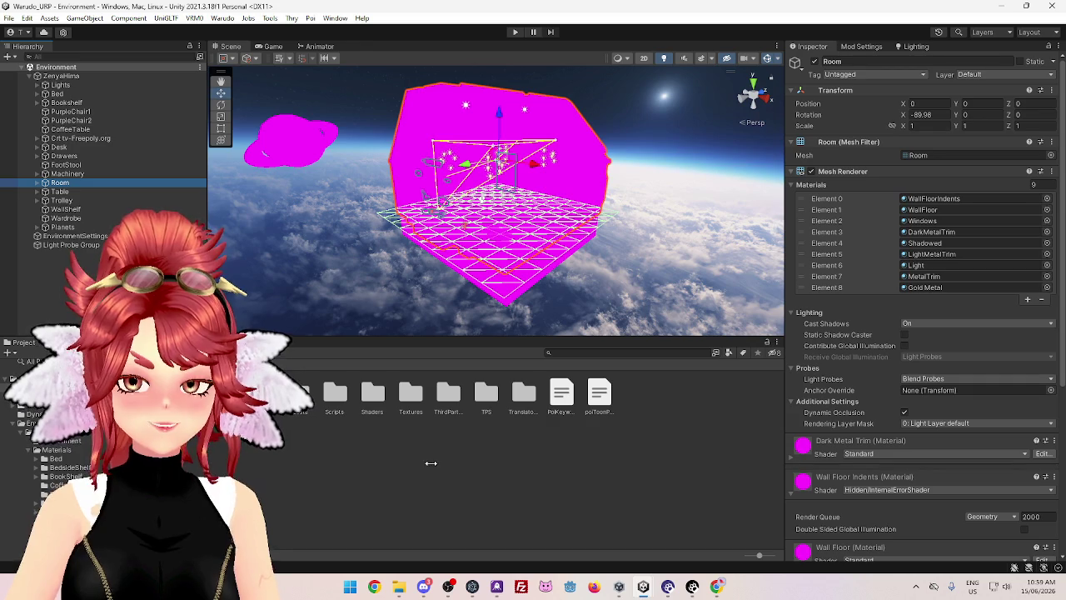
left_click(52, 433)
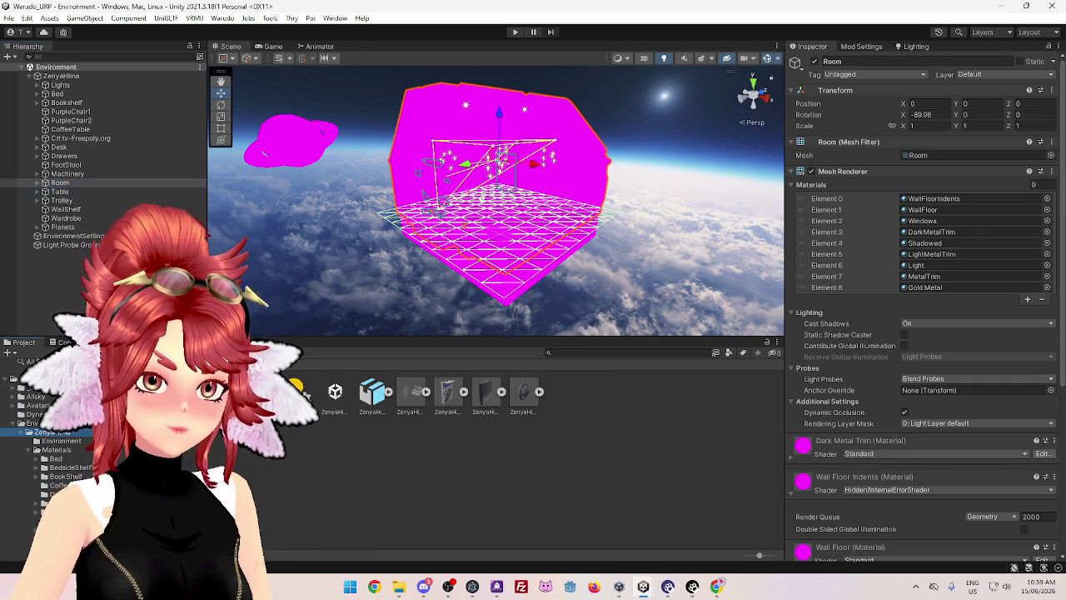
left_click(56, 449)
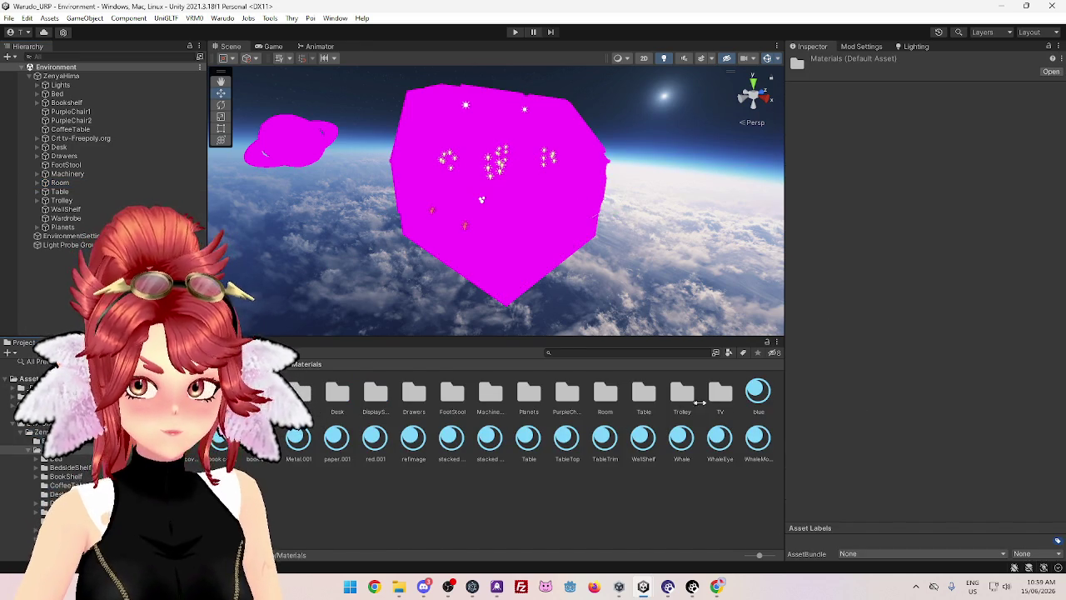
Select all 18 loose materials and switch their shader to poiyomi/Poiyomi Pro URP
left_click(758, 392)
left_click(758, 437, "shift")
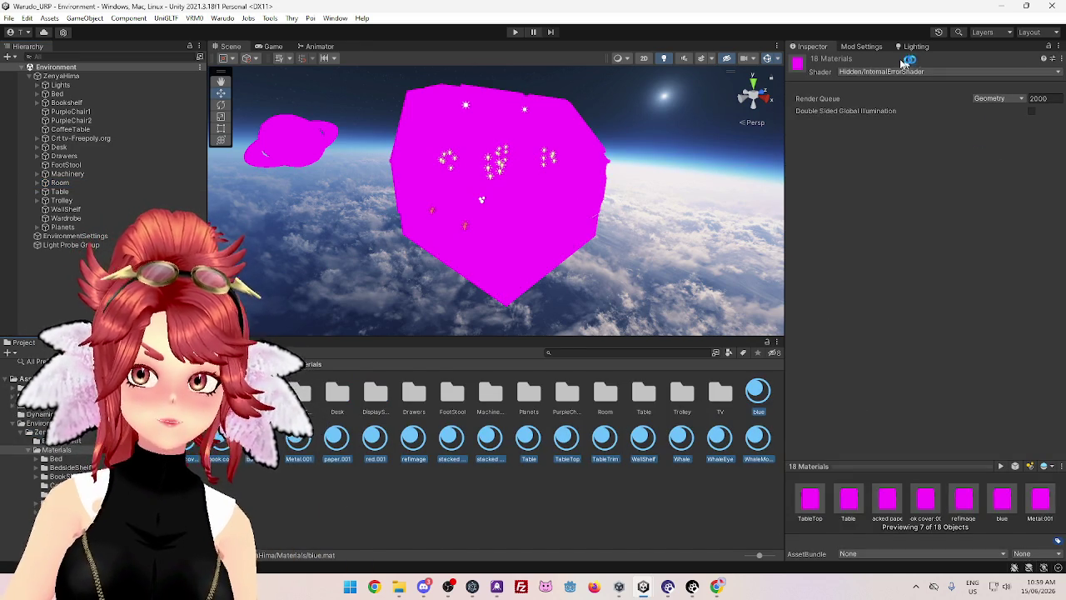
left_click(888, 72)
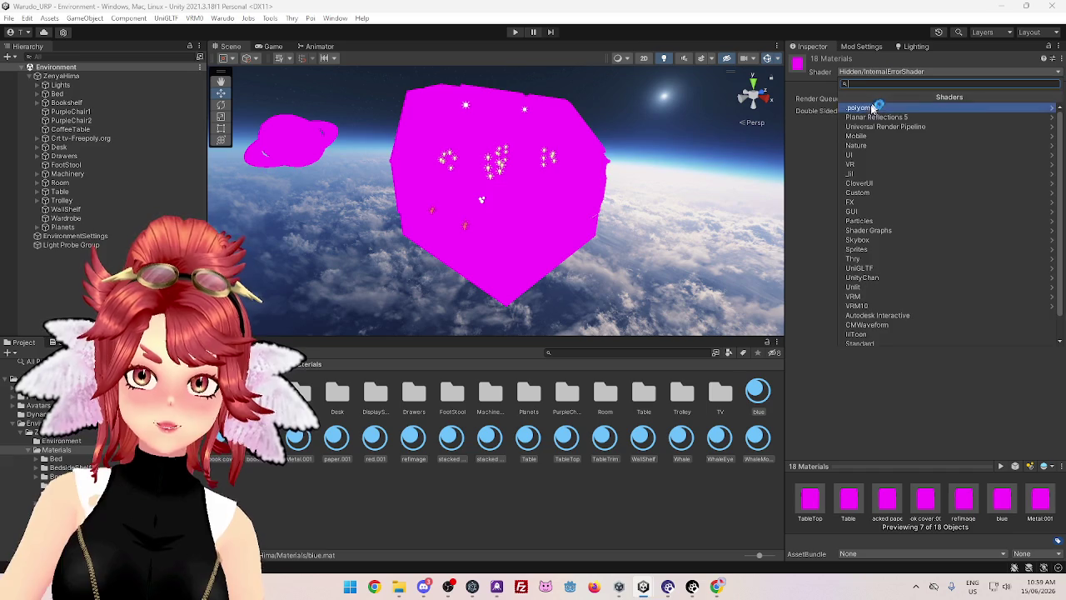
left_click(873, 107)
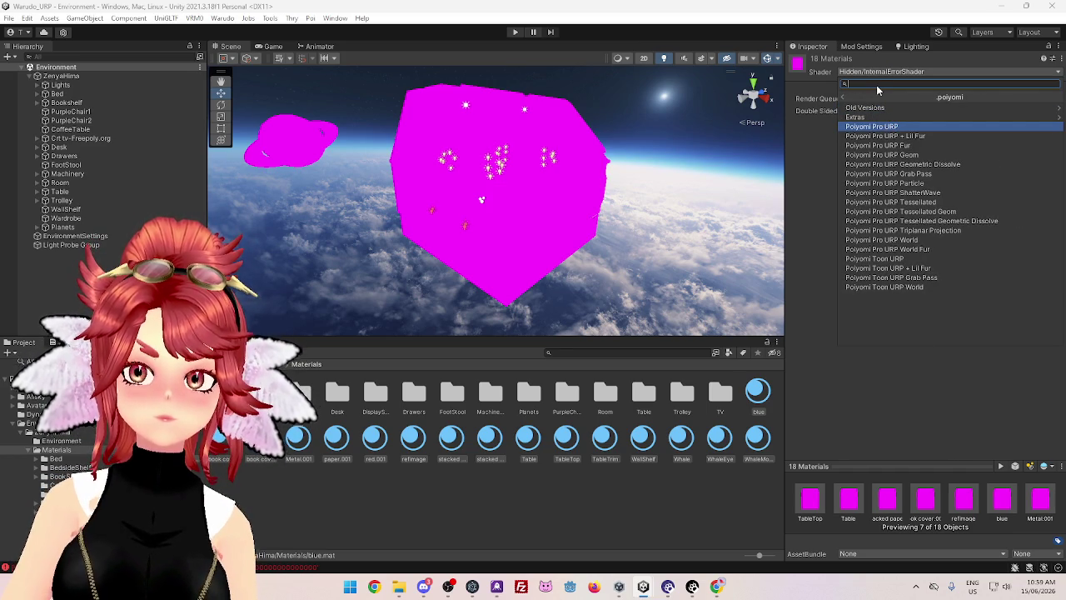
key("Return")
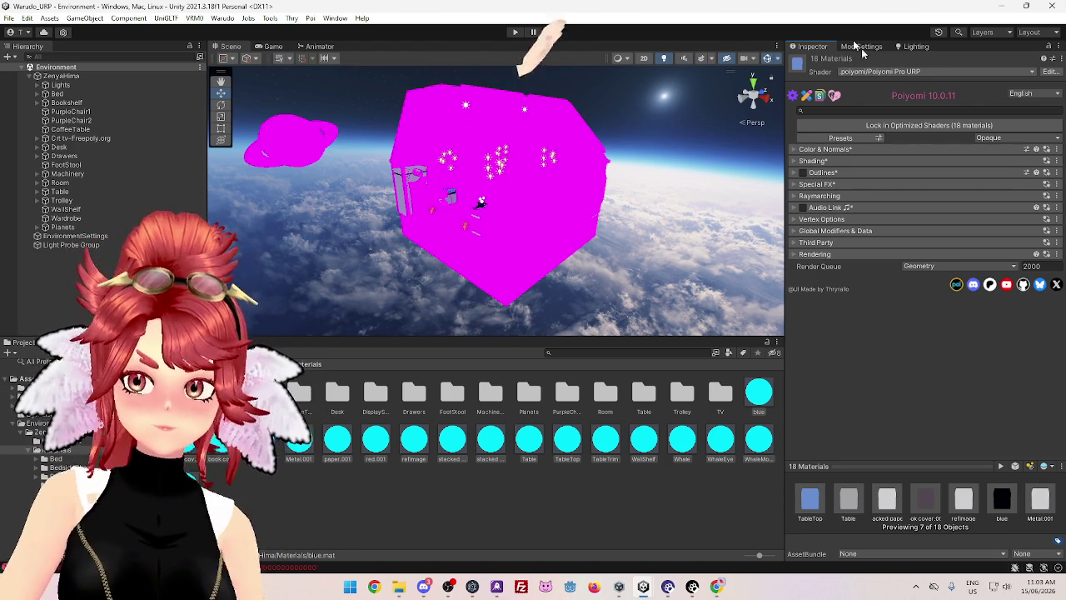
Scroll back up through the ZenyaHima Materials folder listing
scroll(593, 259, "up", 6)
mouse_move(458, 254)
left_mouse_down()
mouse_move(578, 226)
mouse_move(451, 233)
mouse_move(463, 230)
left_mouse_up()
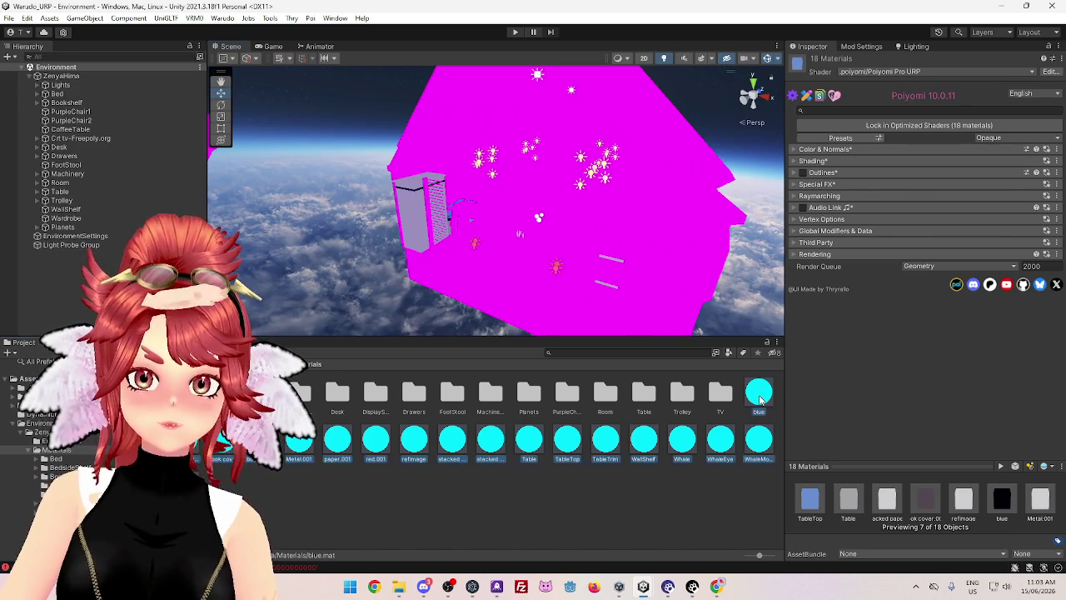
left_click(760, 400)
left_click(757, 443)
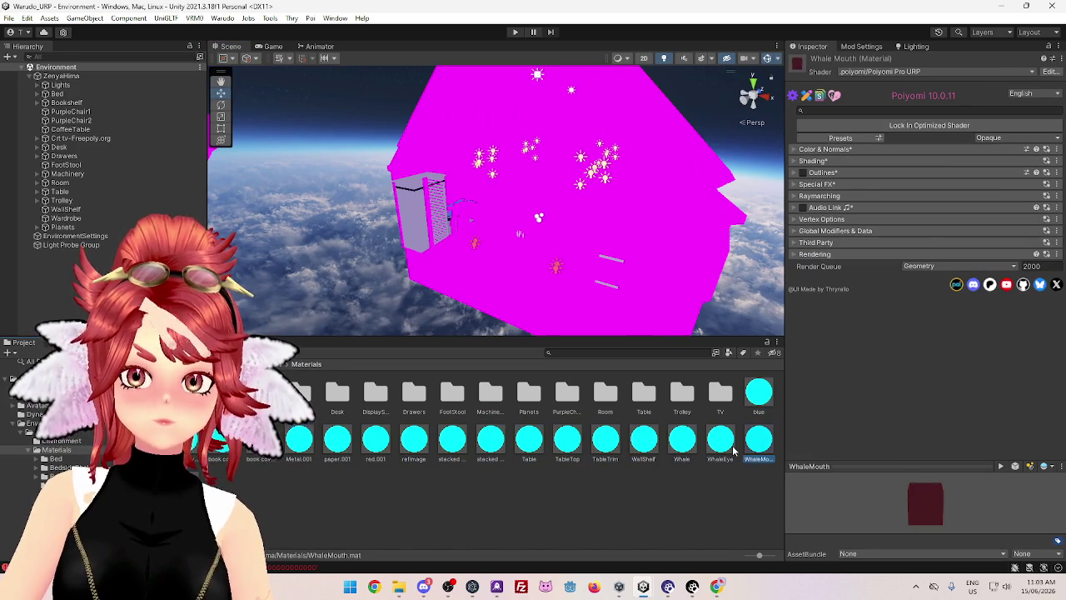
left_click(734, 450)
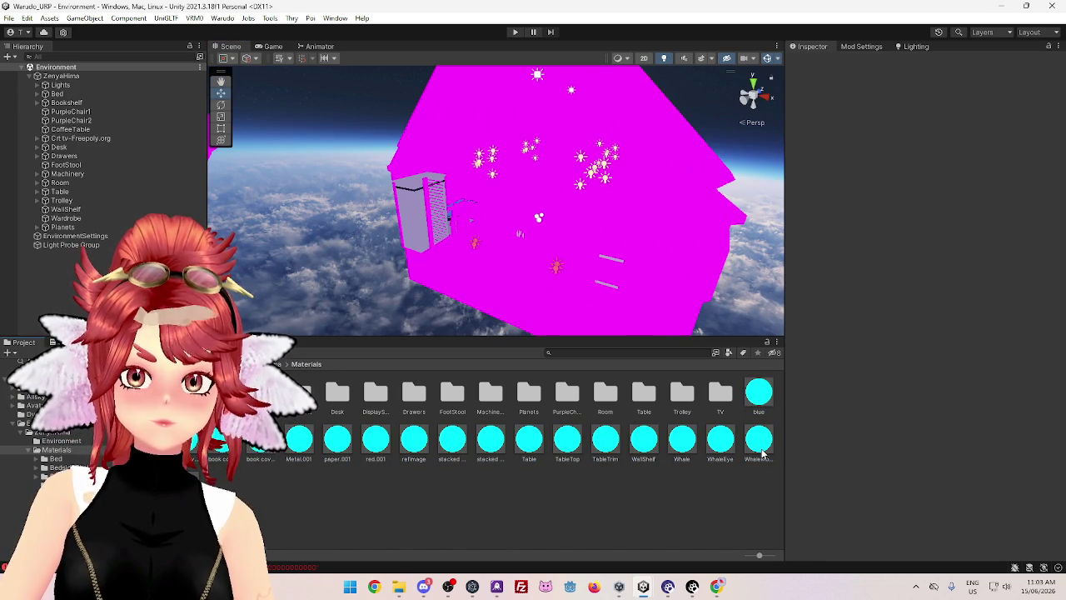
left_click(761, 450)
scroll(517, 283, "up", 5)
mouse_move(516, 295)
left_mouse_down()
mouse_move(678, 316)
mouse_move(561, 288)
mouse_move(611, 296)
mouse_move(550, 250)
left_mouse_up()
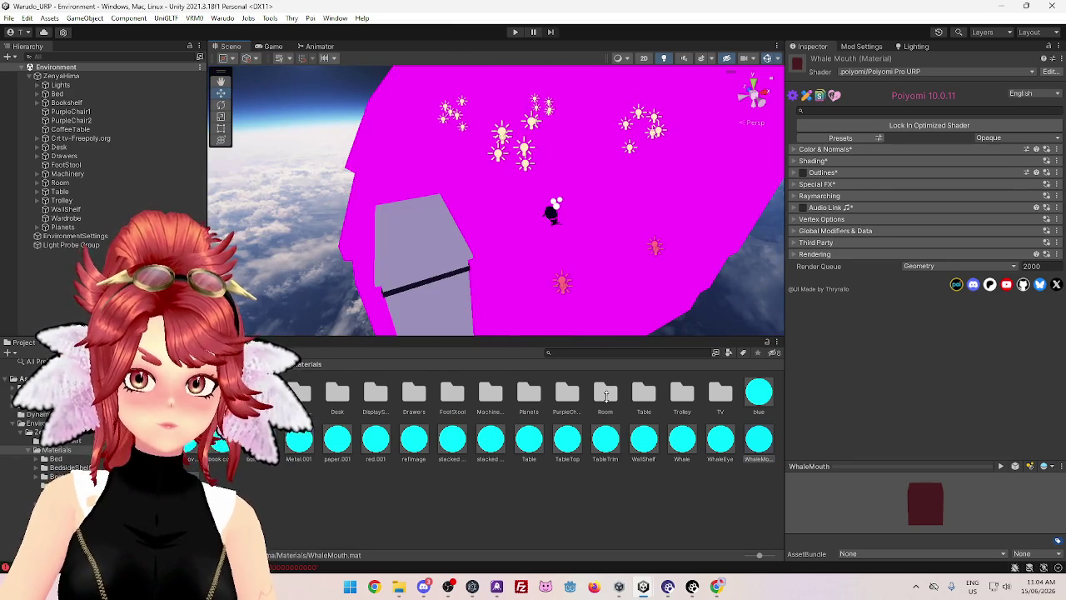
Select all nine Room materials, from Windows onward, and apply .poiyomi > Poiyomi Pro URP
double_click(605, 395)
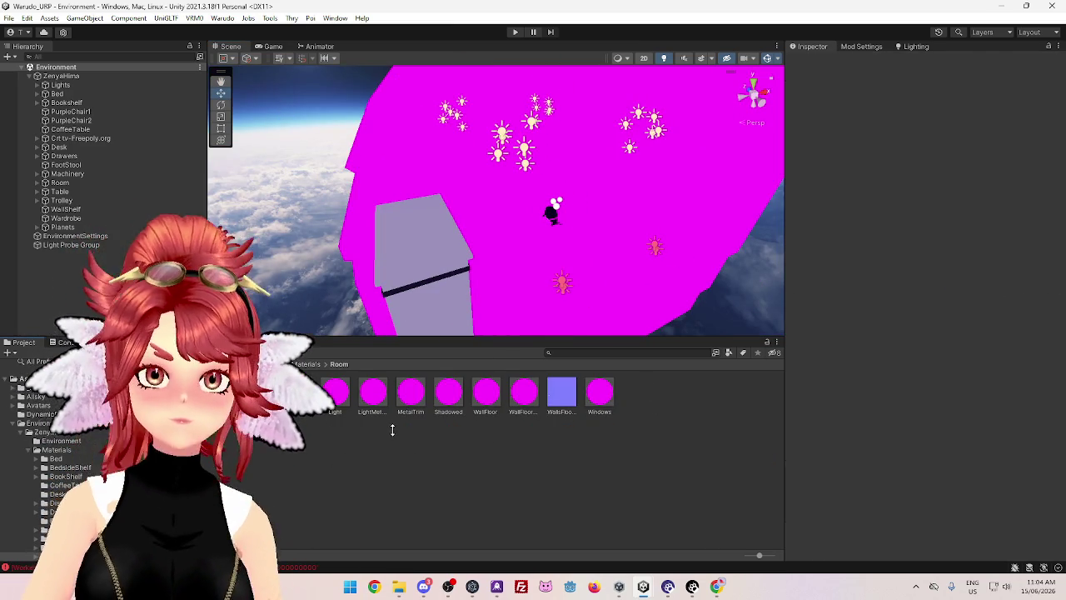
left_click(599, 395)
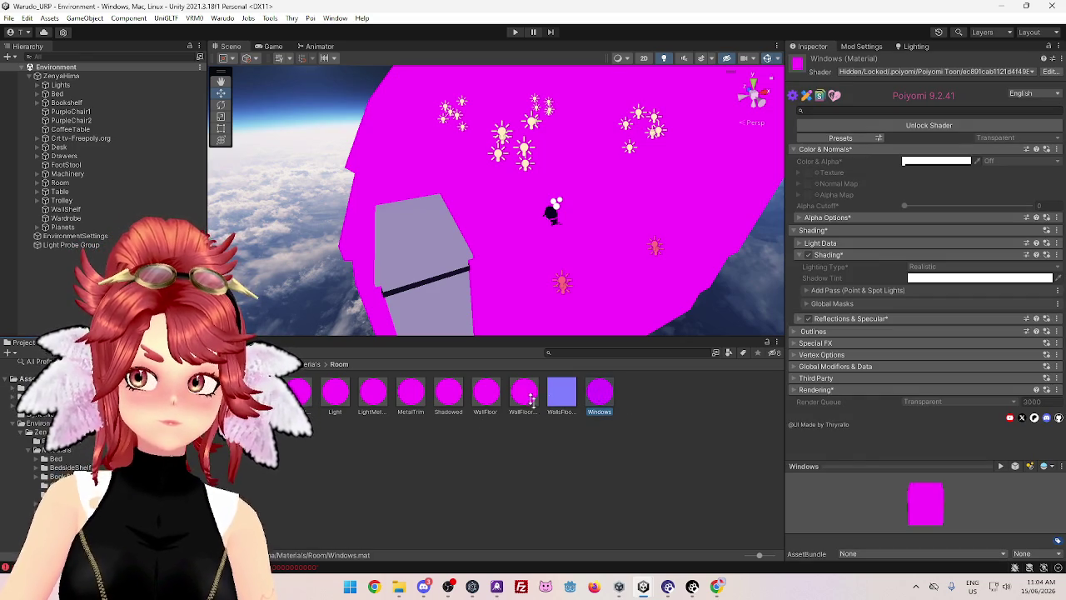
key("ctrl+a")
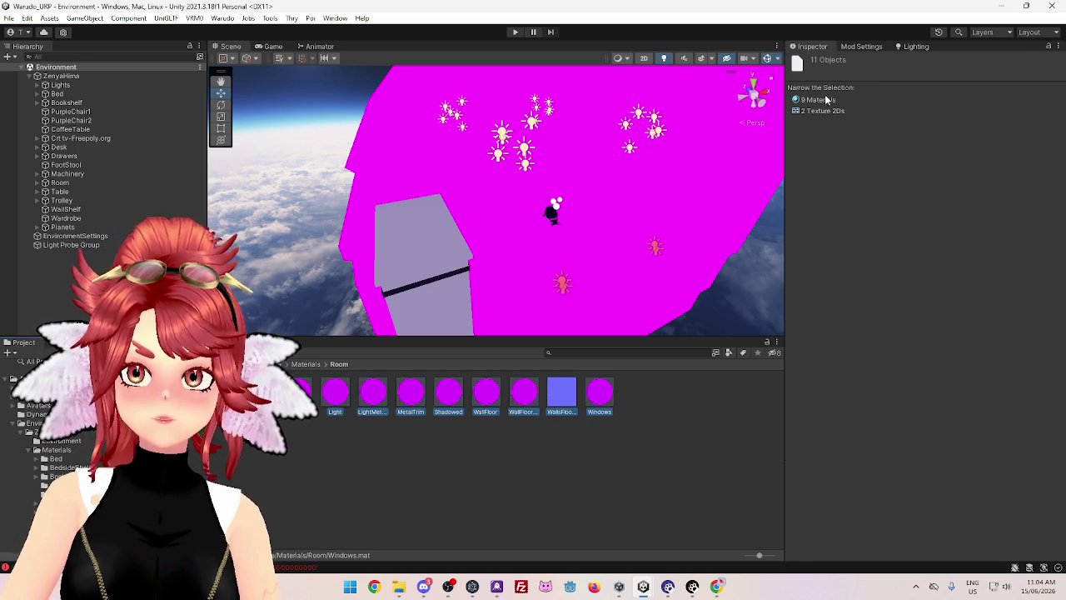
left_click(882, 73)
left_click(874, 107)
left_click(872, 127)
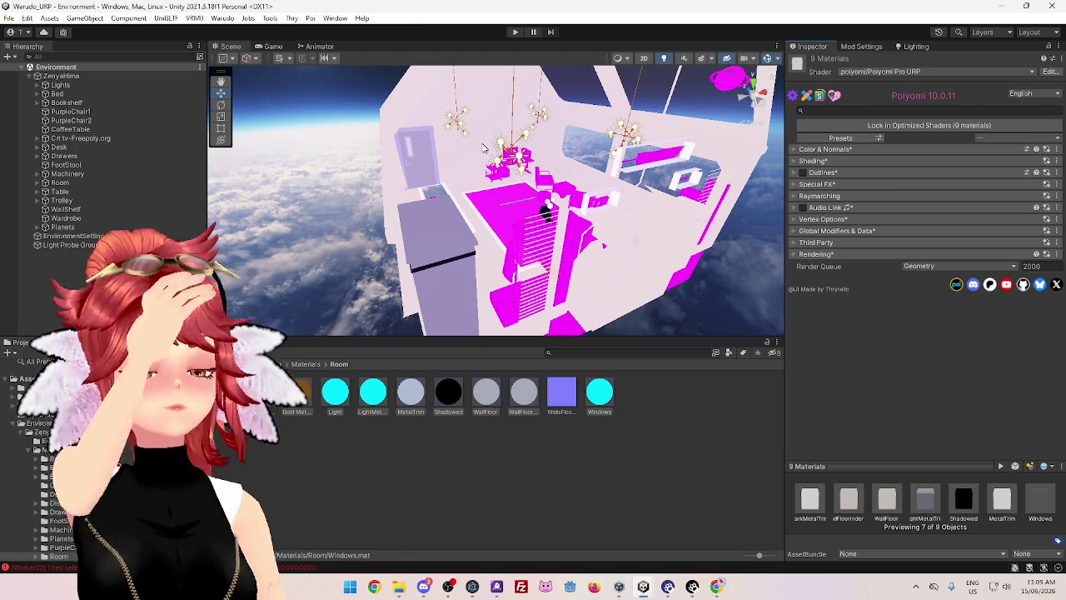
Back in the Materials folder, select everything and narrow the selection to the 18 materials
mouse_move(483, 147)
left_mouse_down()
mouse_move(498, 233)
mouse_move(562, 242)
left_mouse_up()
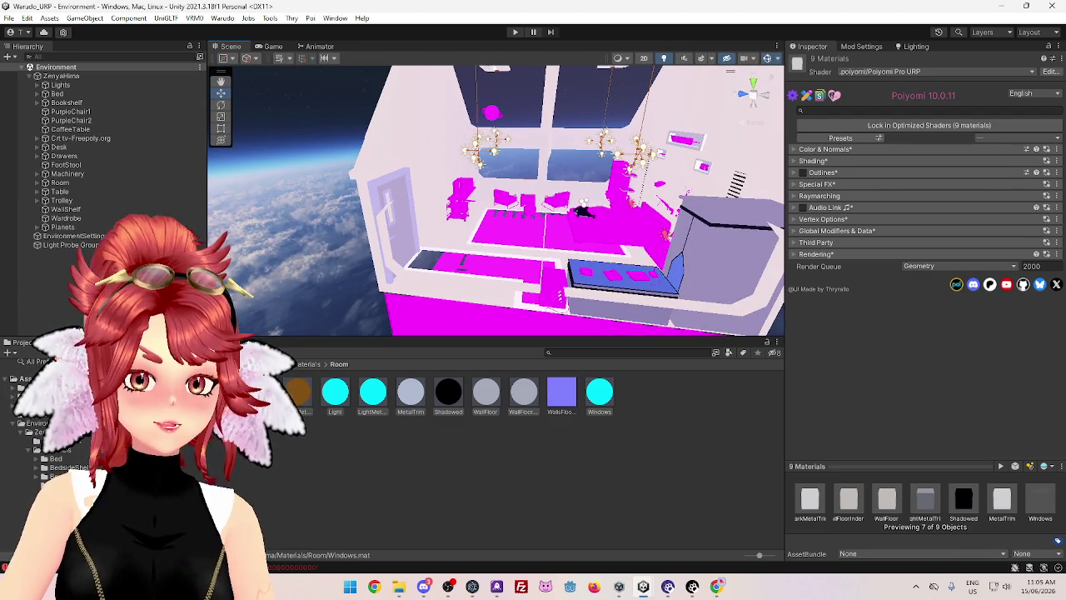
left_click(308, 363)
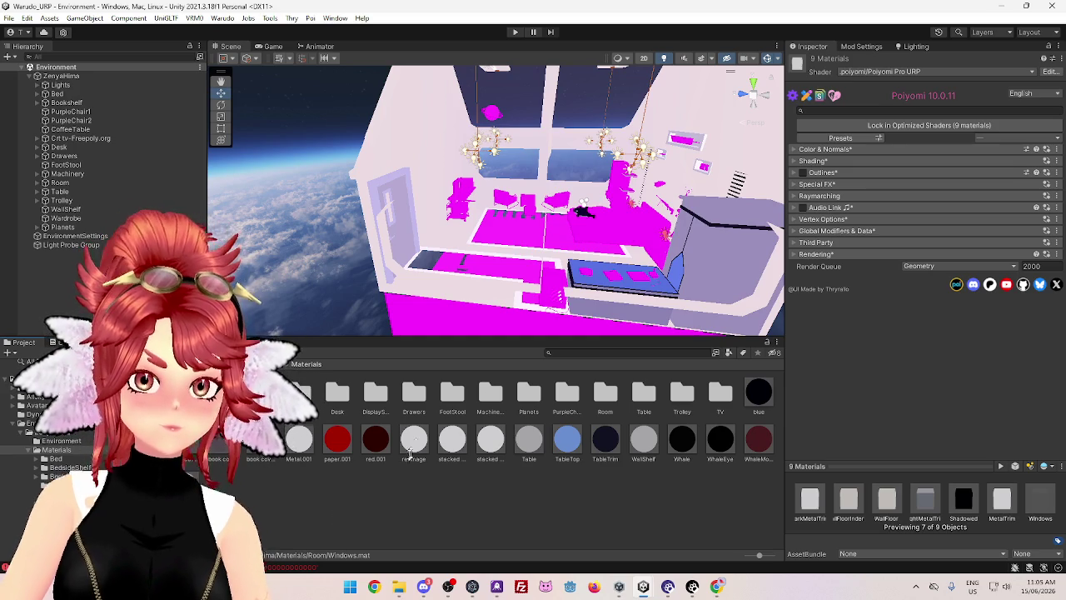
key("ctrl+a")
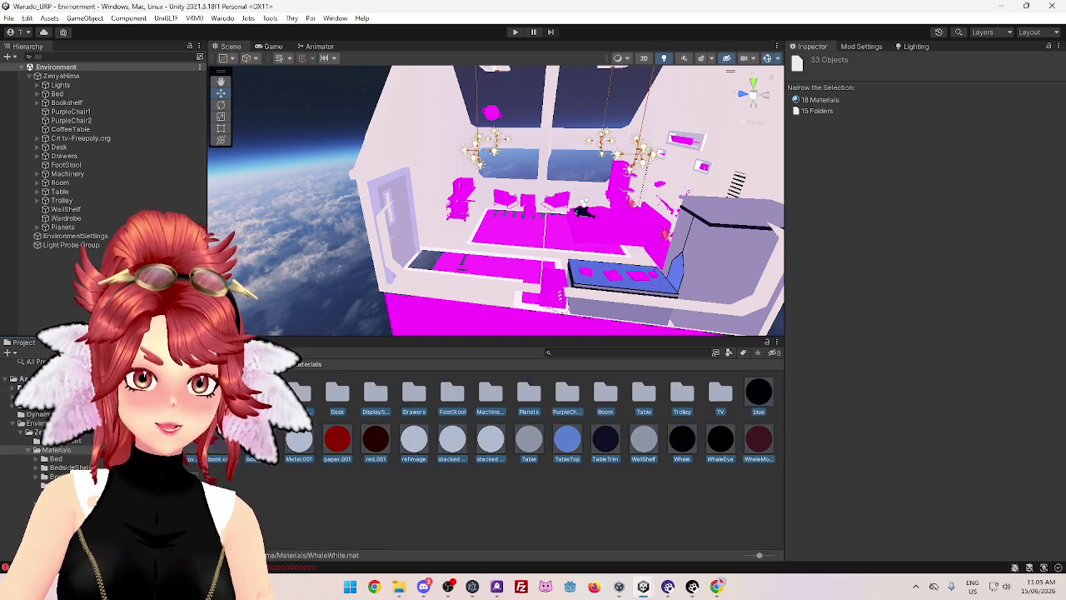
left_click(808, 99)
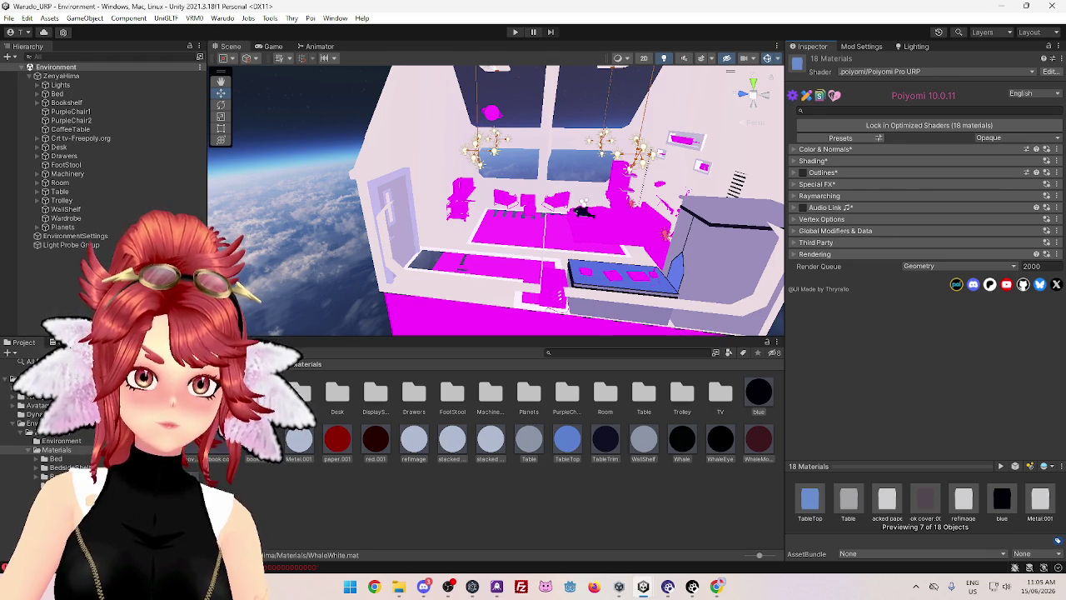
Select the six materials in Materials/Bed and apply .poiyomi > Poiyomi Pro URP
left_click(443, 450)
double_click(337, 391)
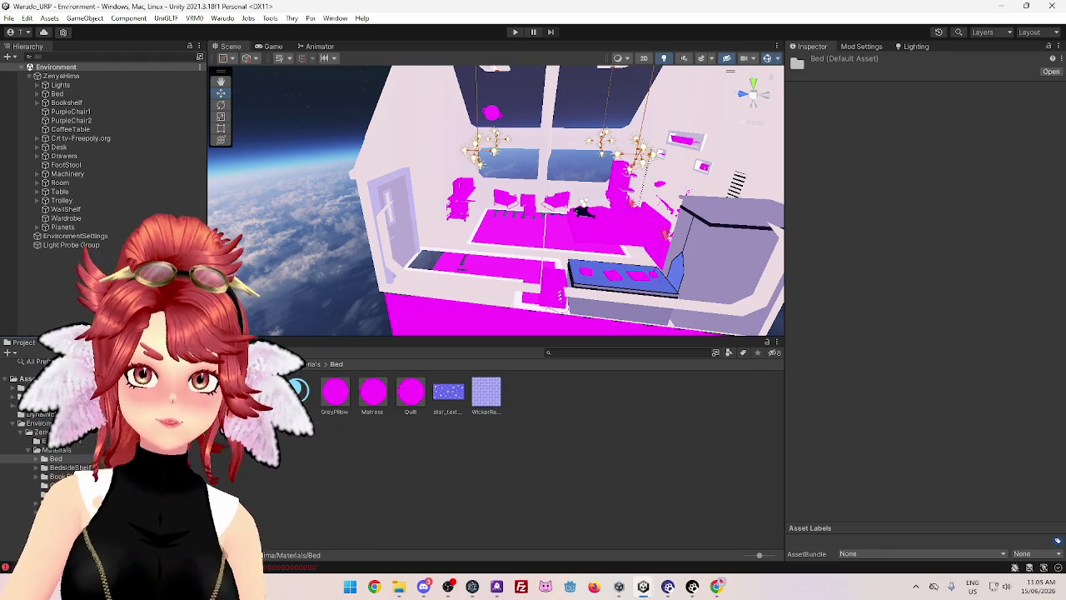
left_click(410, 395)
left_click(410, 398, "shift")
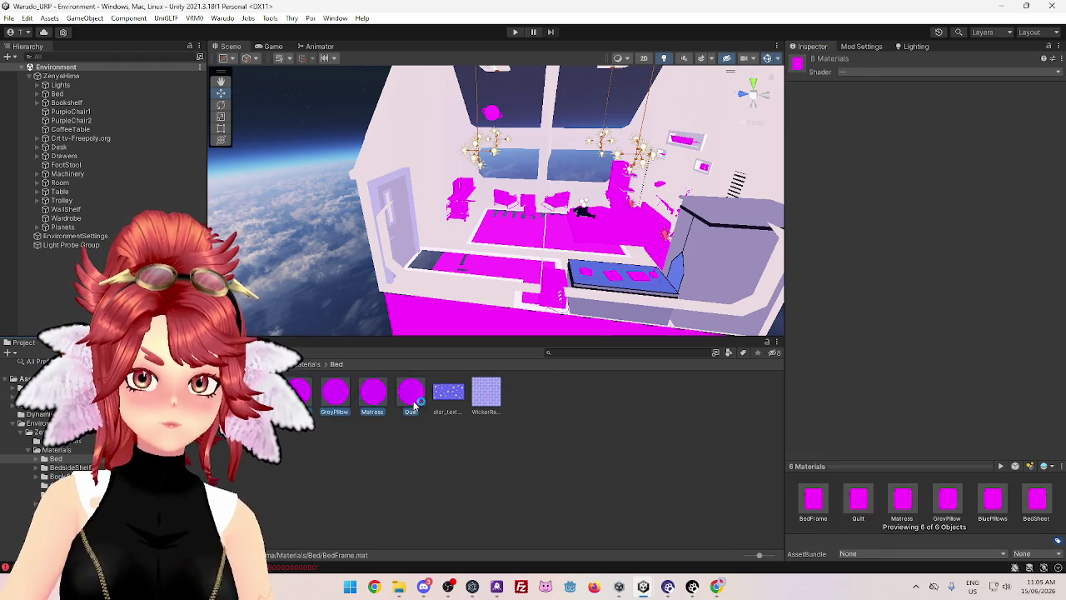
left_click(883, 71)
left_click(872, 110)
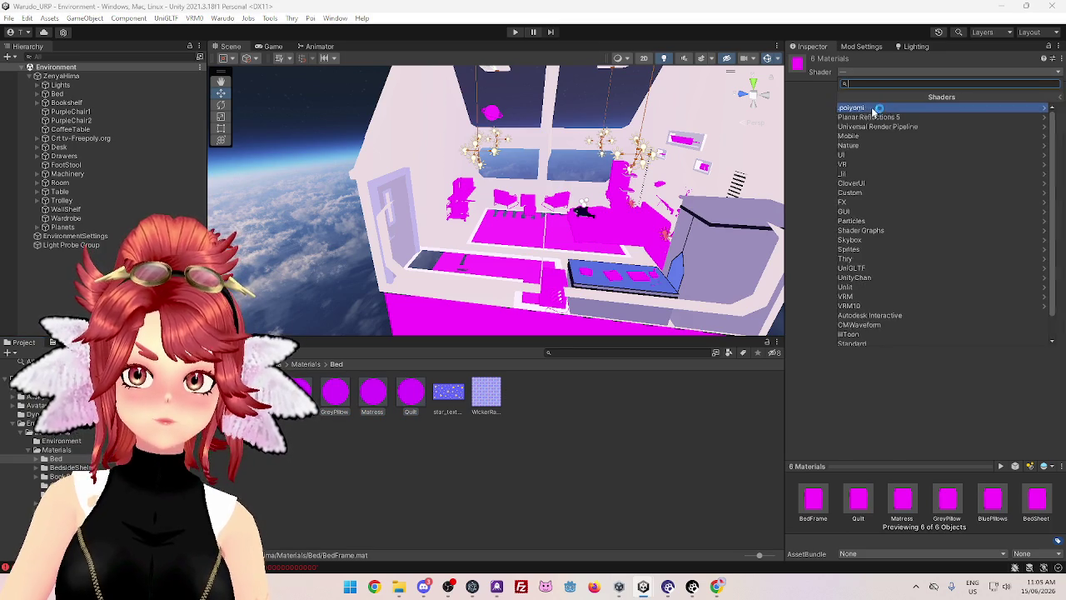
left_click(874, 117)
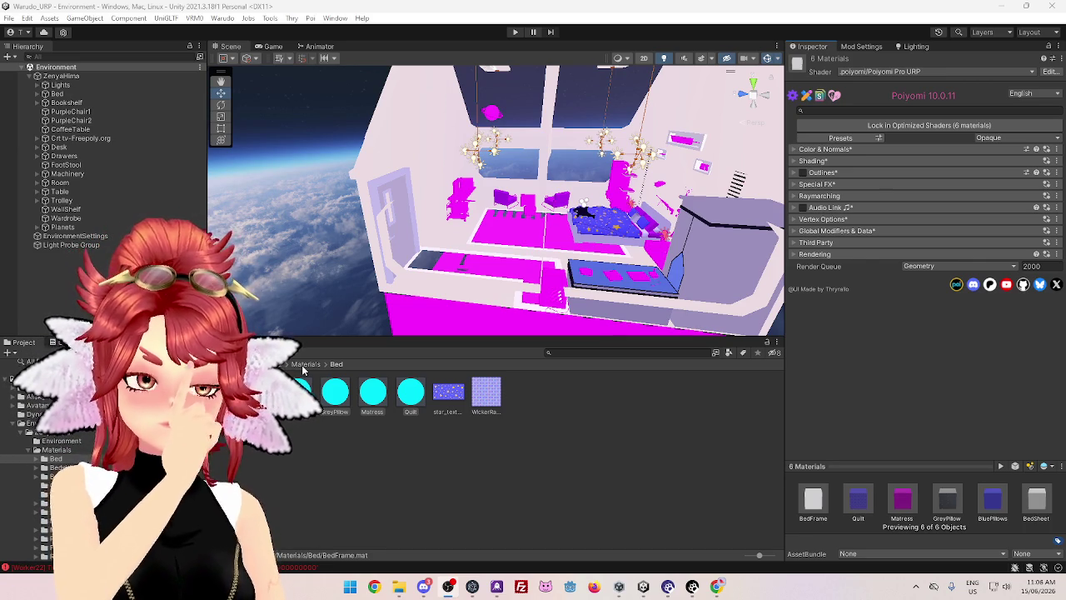
left_click(308, 370)
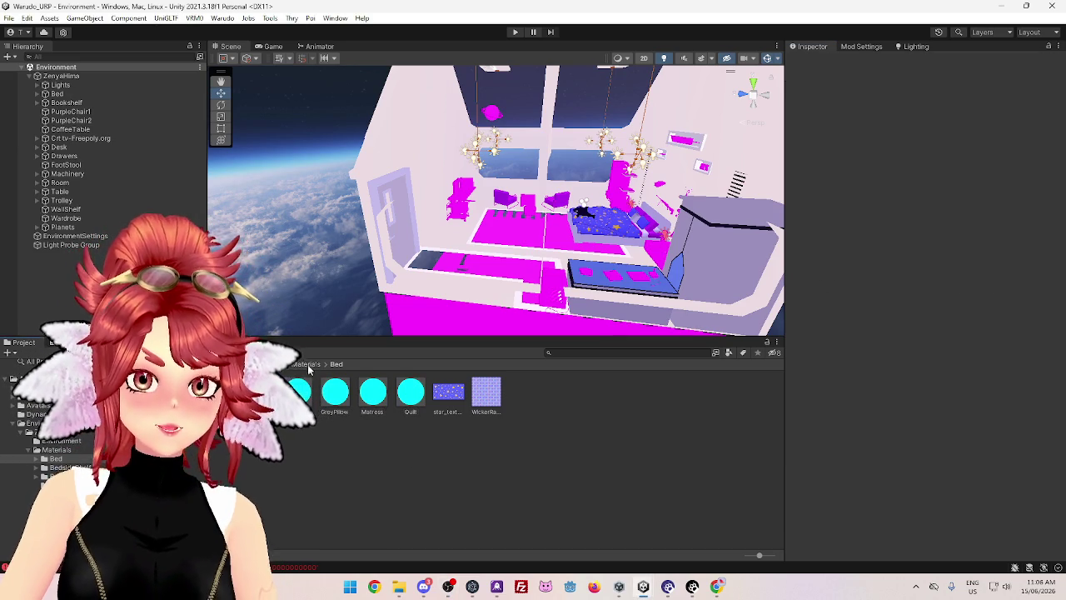
Shift-select the nine materials in Materials/BedsideShelf and apply .poiyomi > Poiyomi Pro URP
left_click(307, 365)
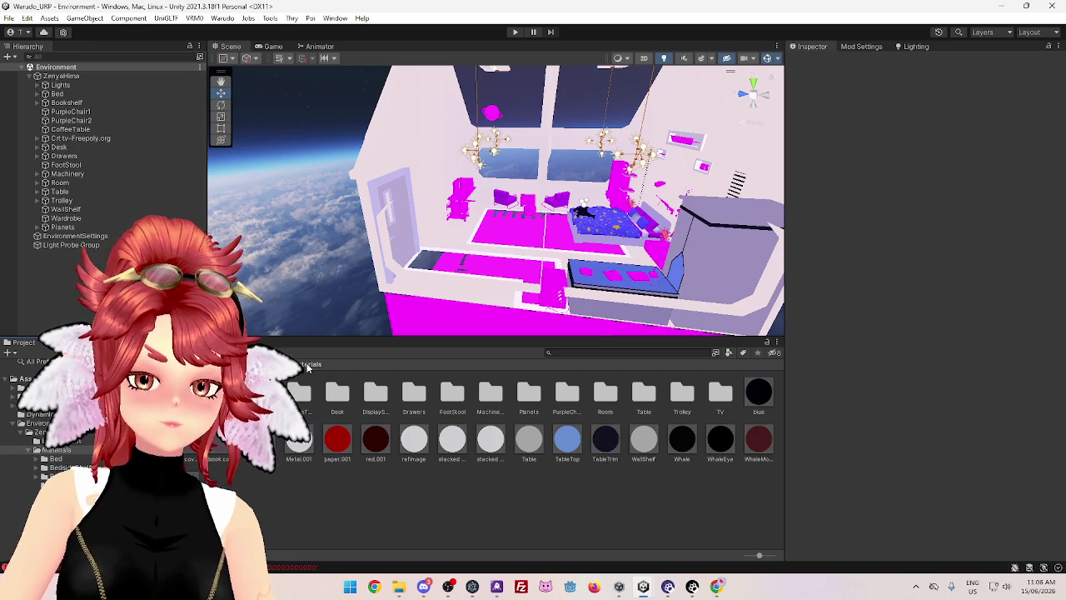
double_click(260, 392)
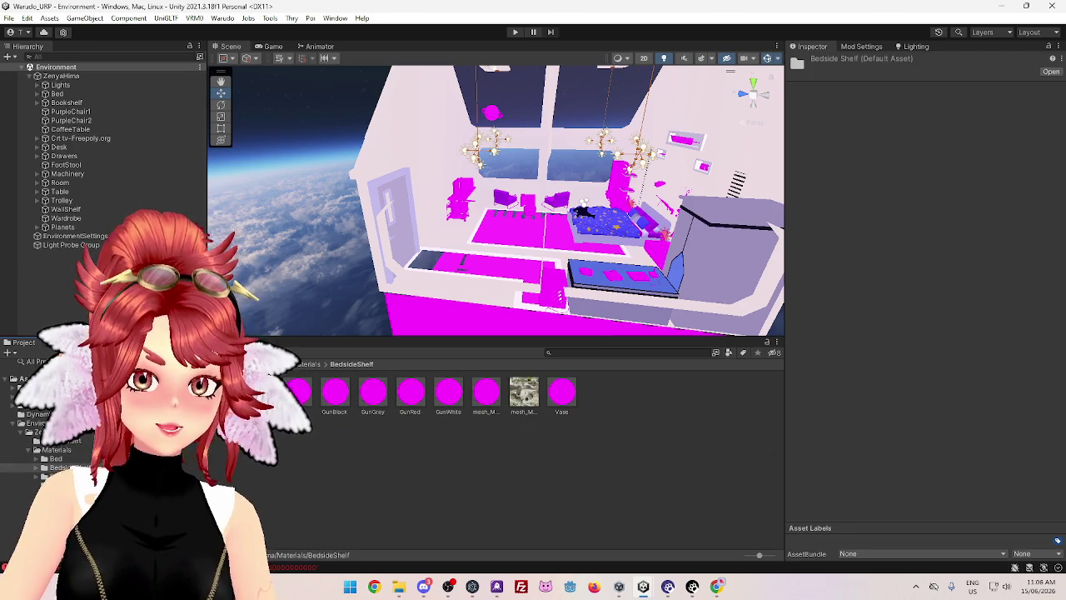
left_click(486, 392)
left_click(562, 392, "shift")
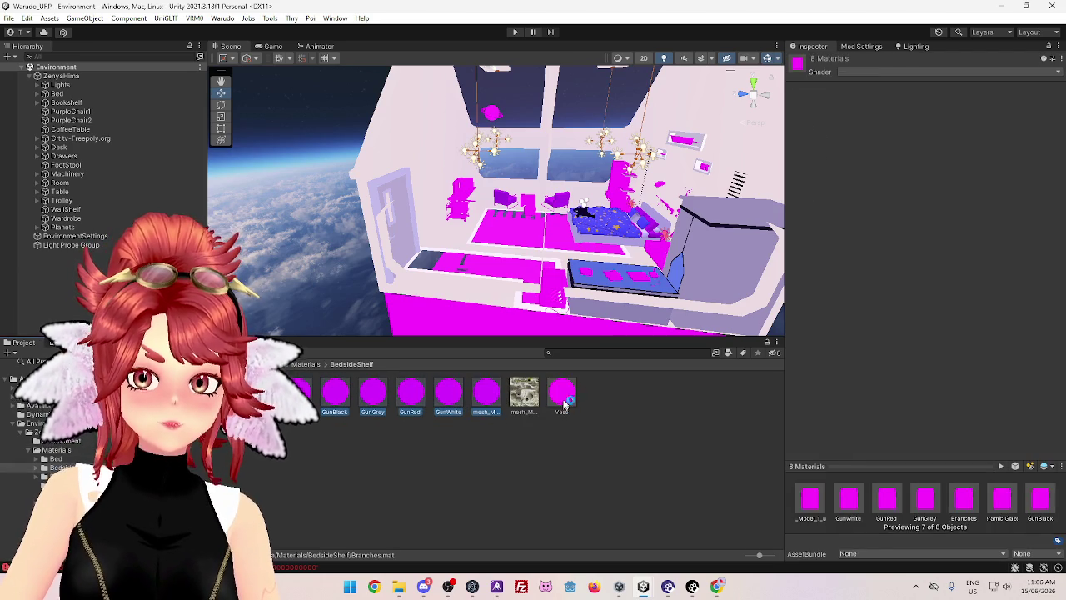
left_click(872, 72)
left_click(868, 107)
left_click(870, 127)
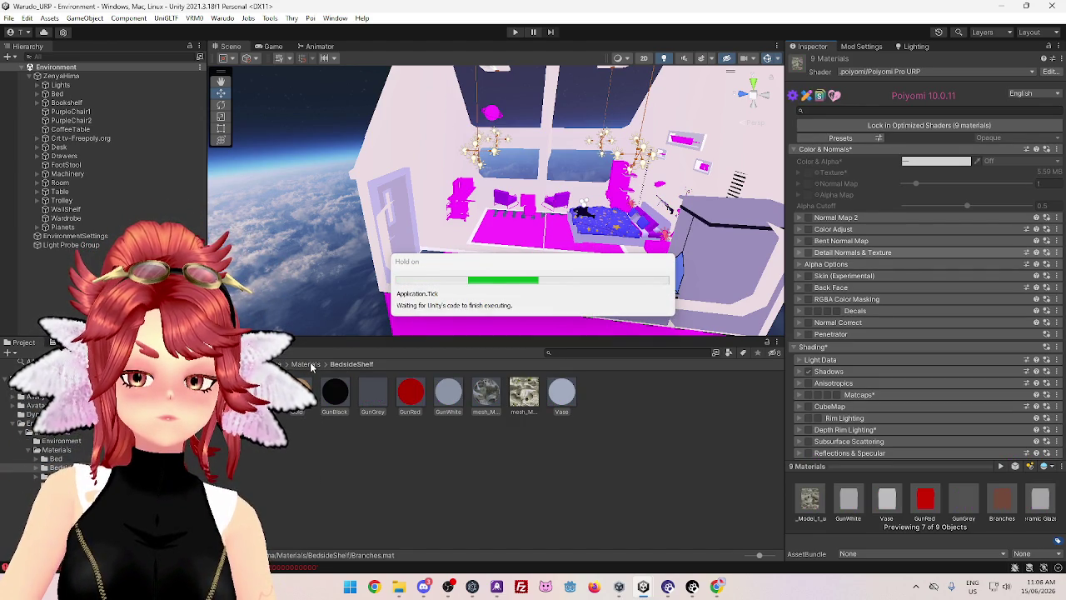
left_click(316, 364)
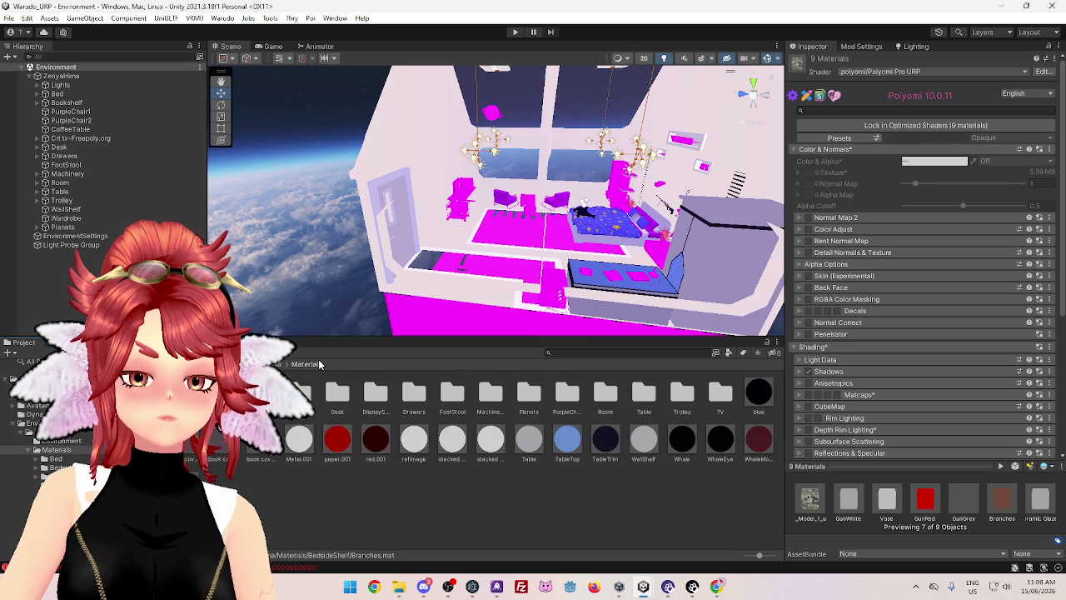
Shift-select ten BookShelf materials, from BookShelf through Jewelry, and apply Poiyomi Pro URP
double_click(299, 391)
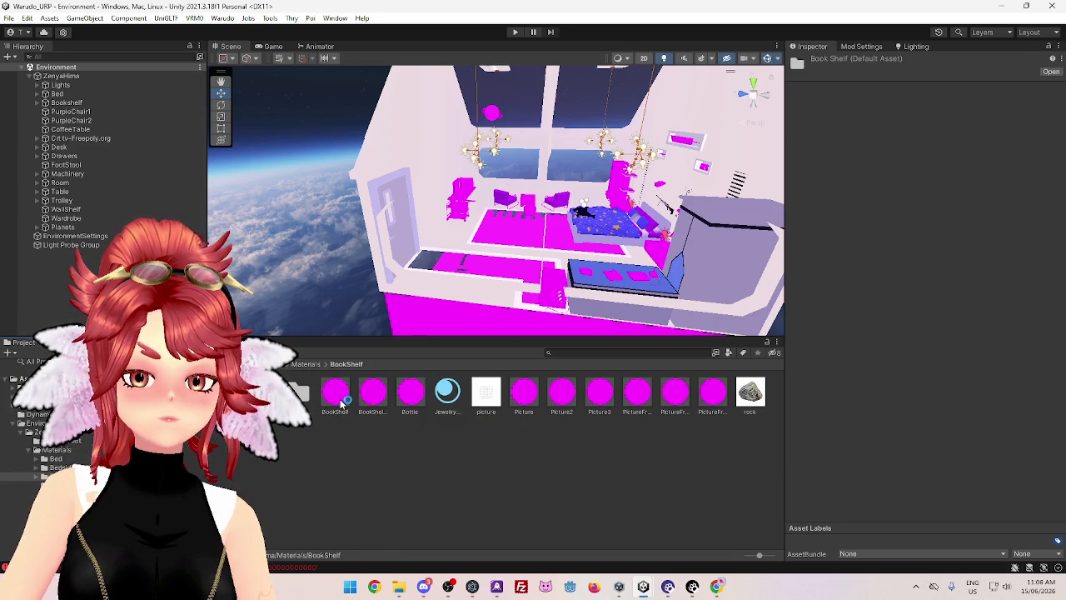
left_click(340, 403)
left_click(454, 398, "shift")
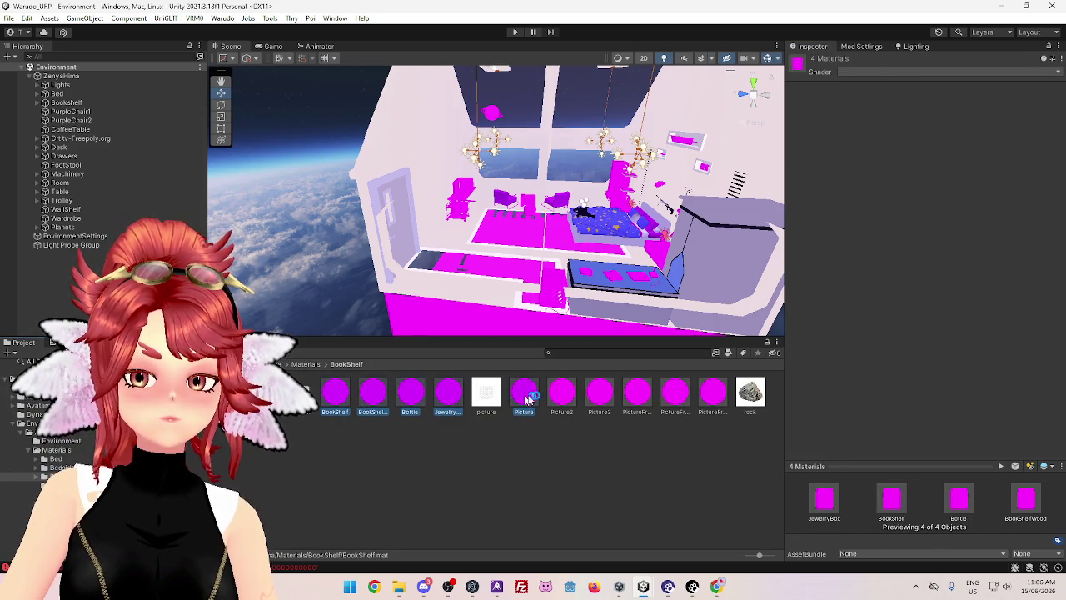
left_click(711, 393, "shift")
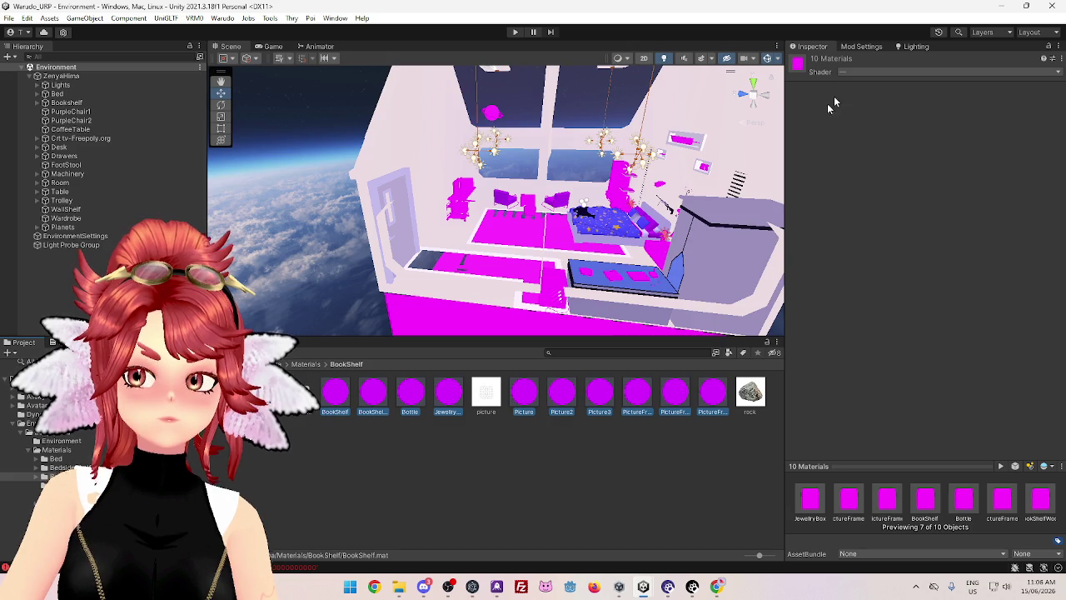
left_click(858, 72)
left_click(866, 109)
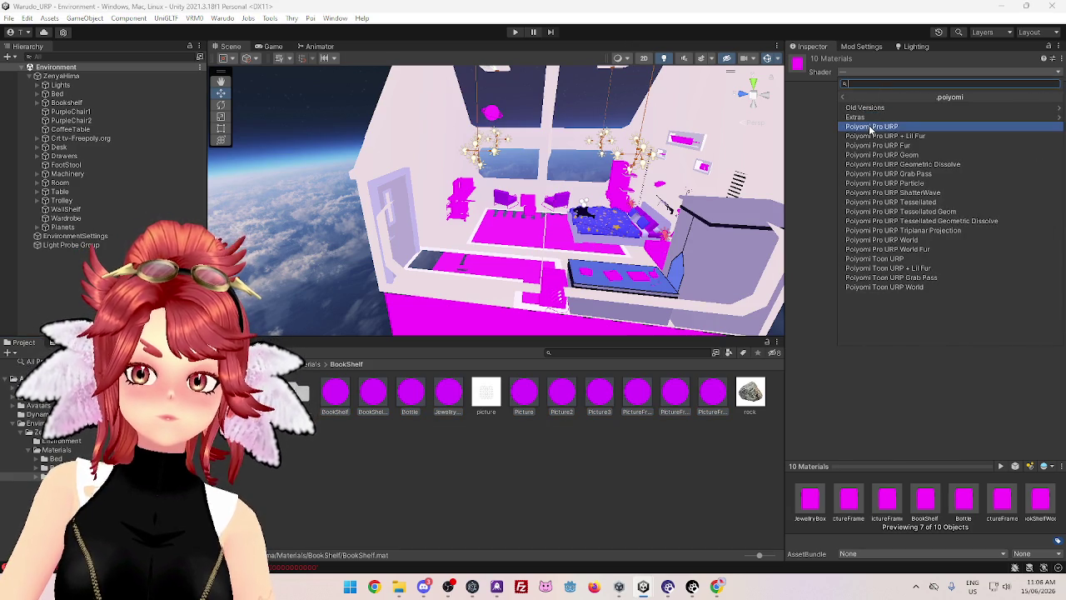
left_click(871, 127)
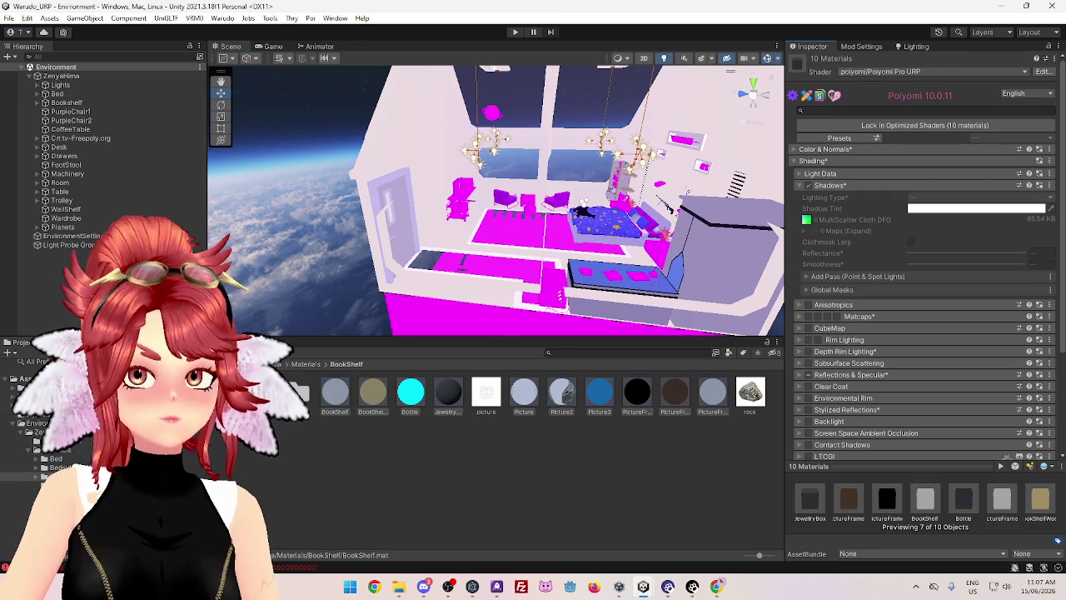
double_click(296, 391)
Switch the Books paper and book cover materials to Poiyomi Pro URP
key("ctrl+a")
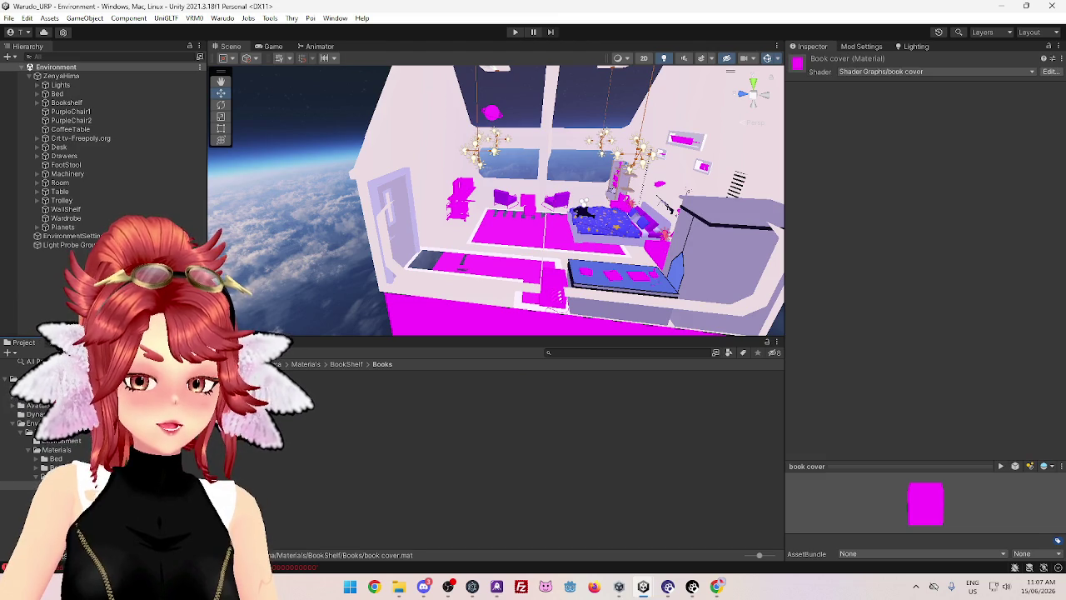
left_click(851, 71)
left_click(870, 109)
left_click(872, 125)
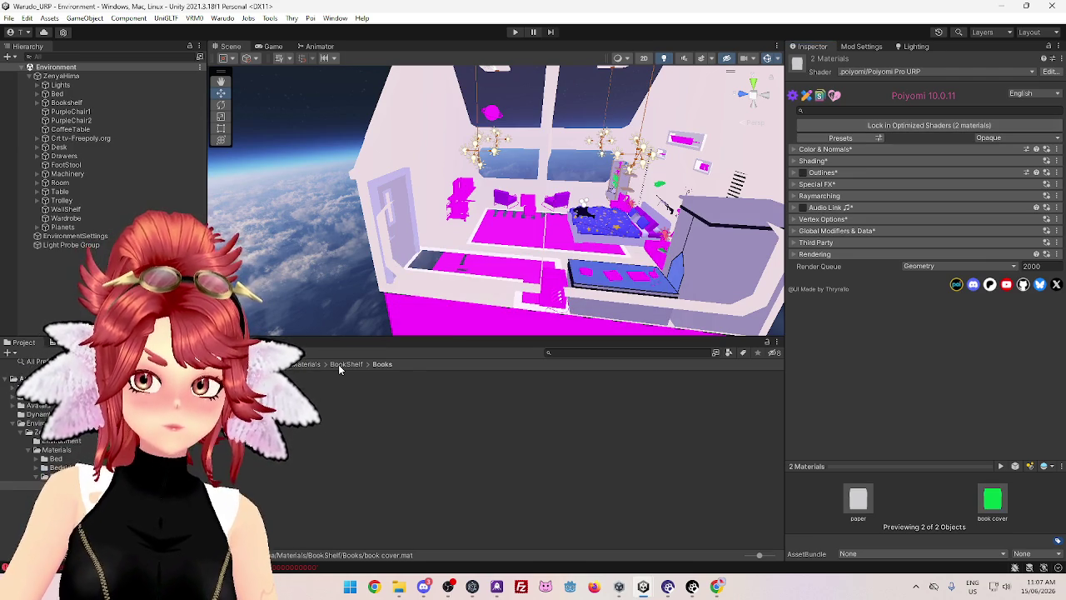
Switch all five Flower materials, including TulipInside, to Poiyomi Pro URP
left_click(338, 363)
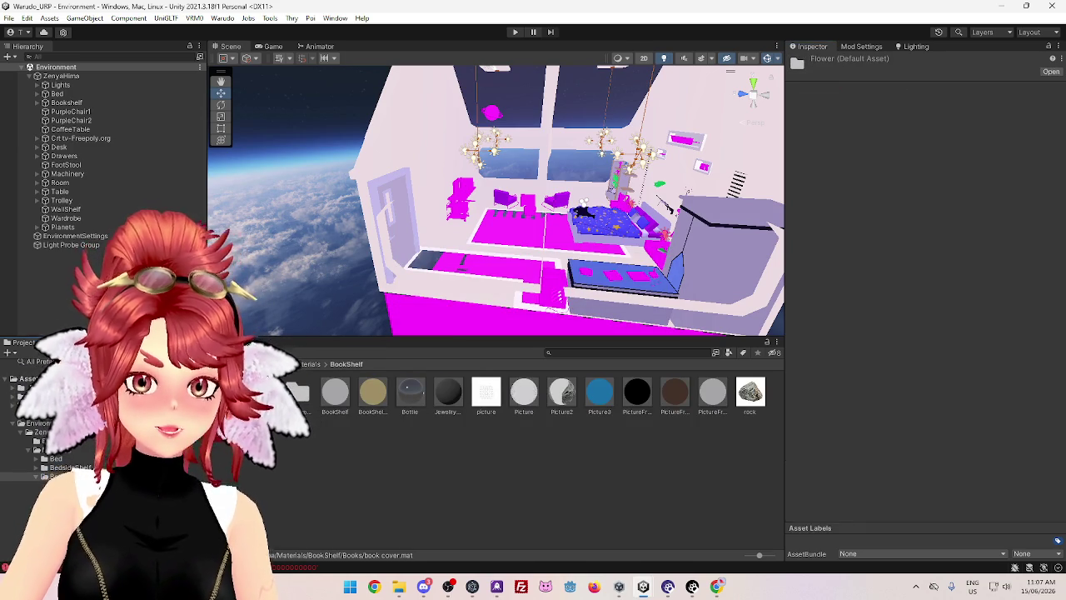
key("Down")
key("Down")
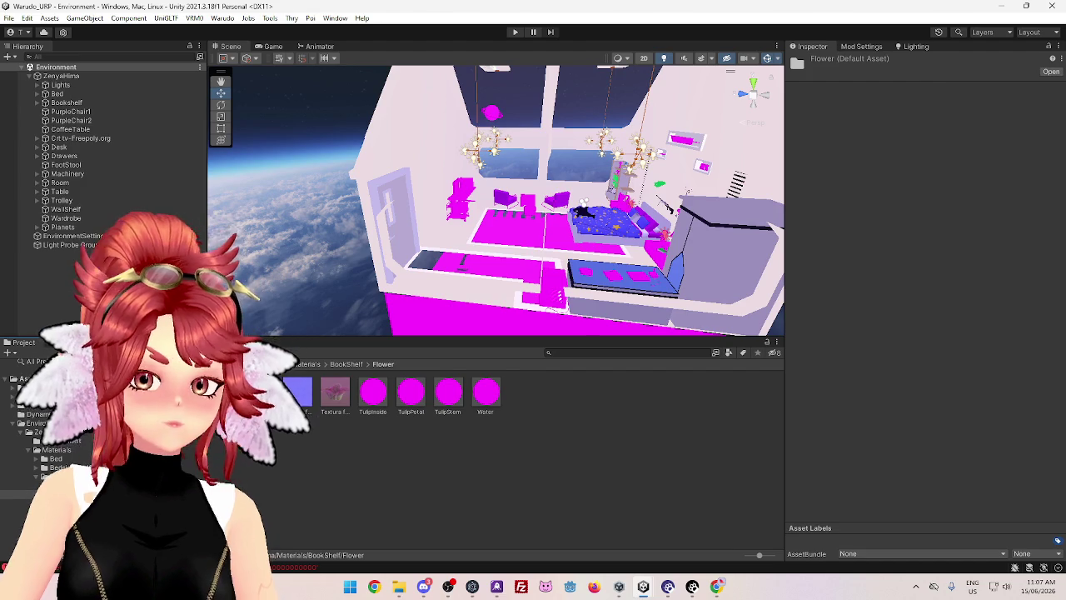
left_click(373, 392)
left_click(485, 406, "ctrl")
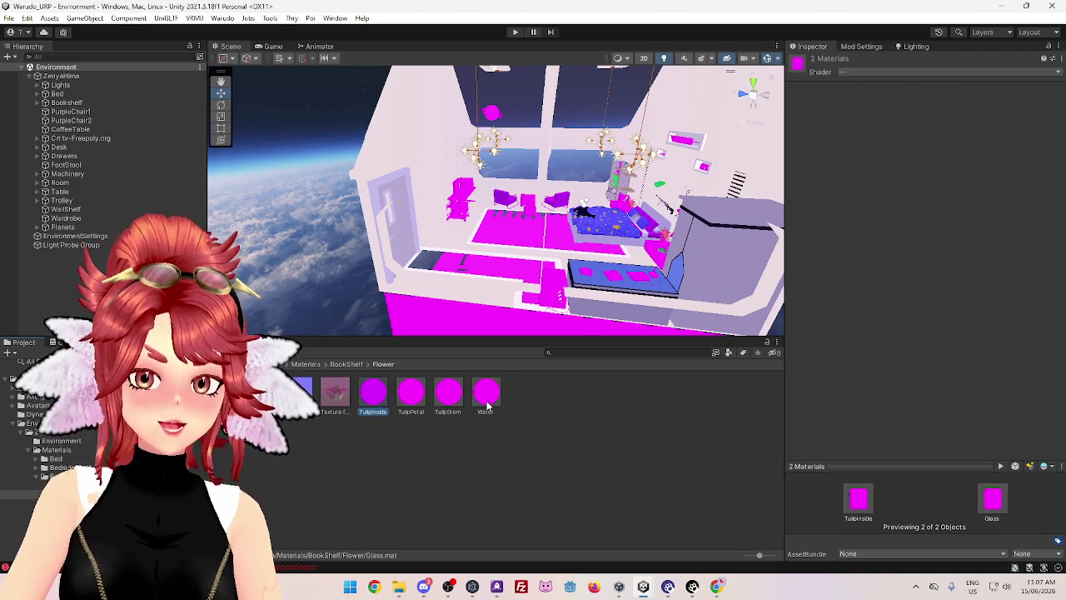
left_click(485, 395, "shift")
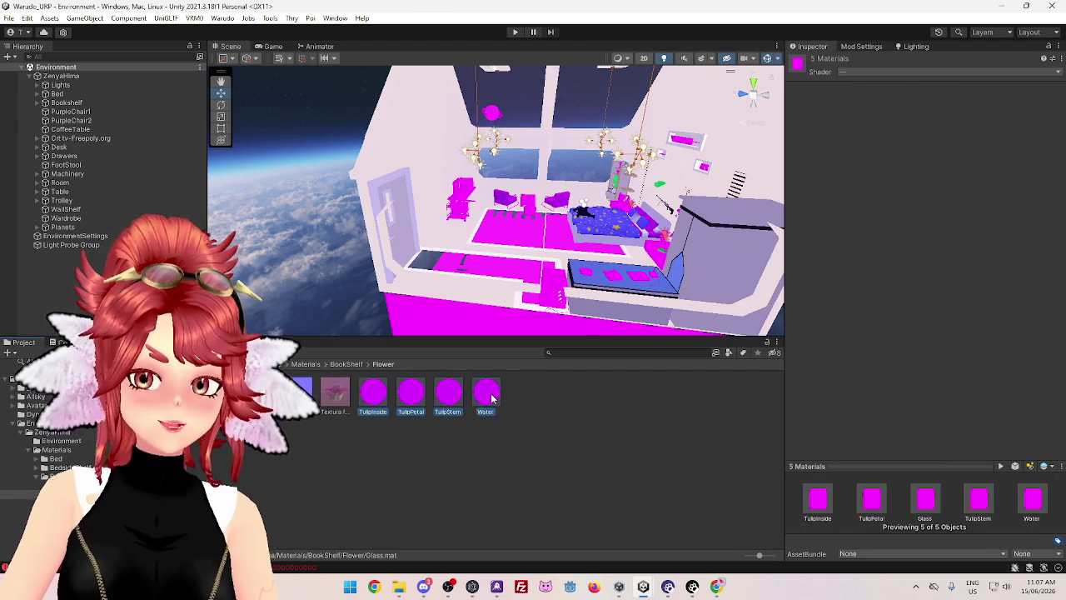
left_click(872, 73)
left_click(870, 106)
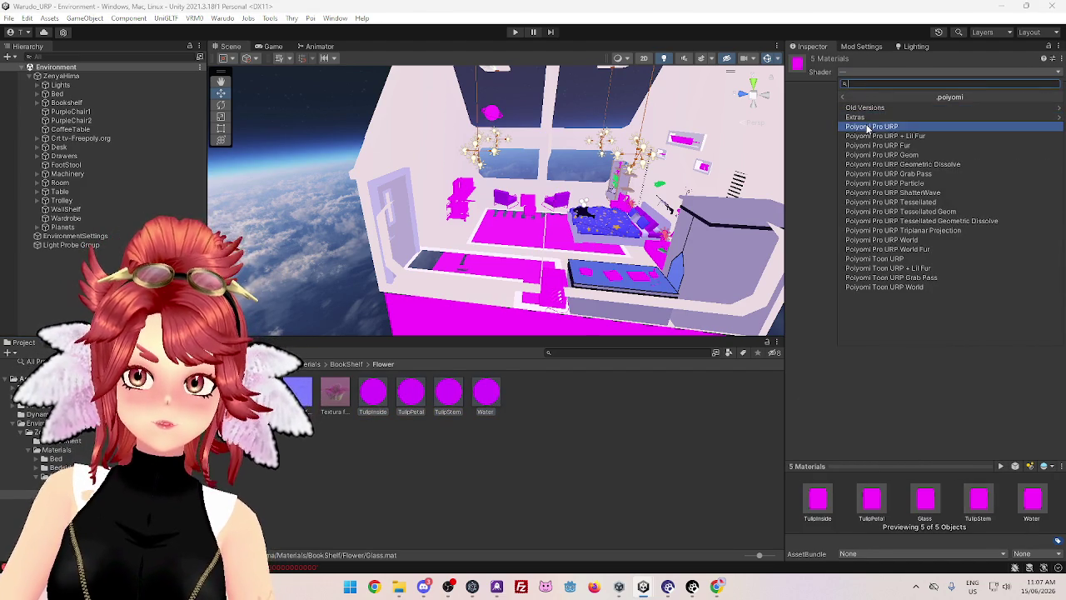
left_click(871, 126)
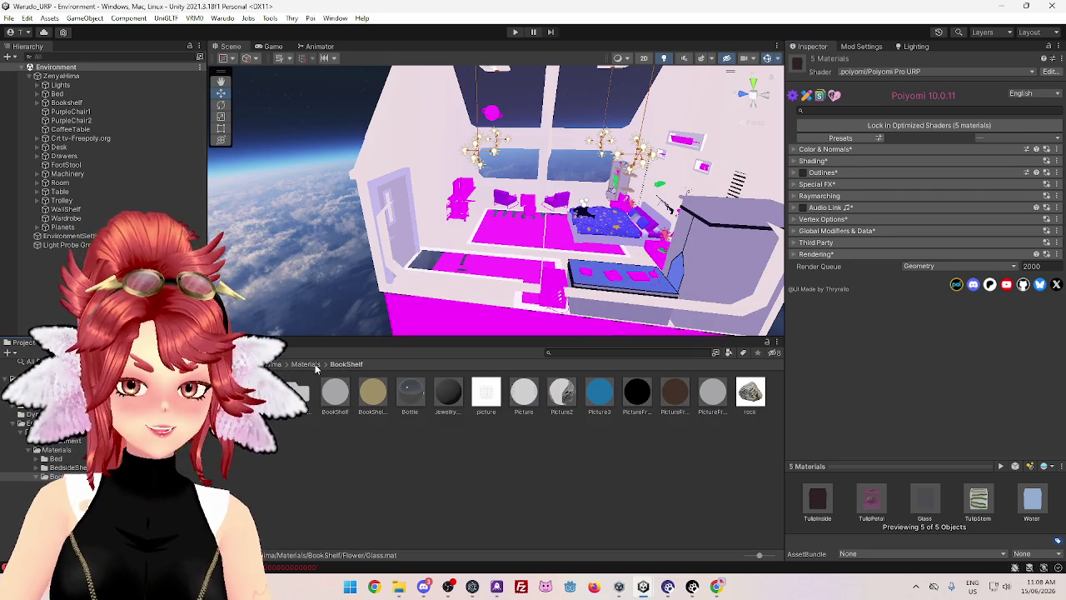
double_click(259, 392)
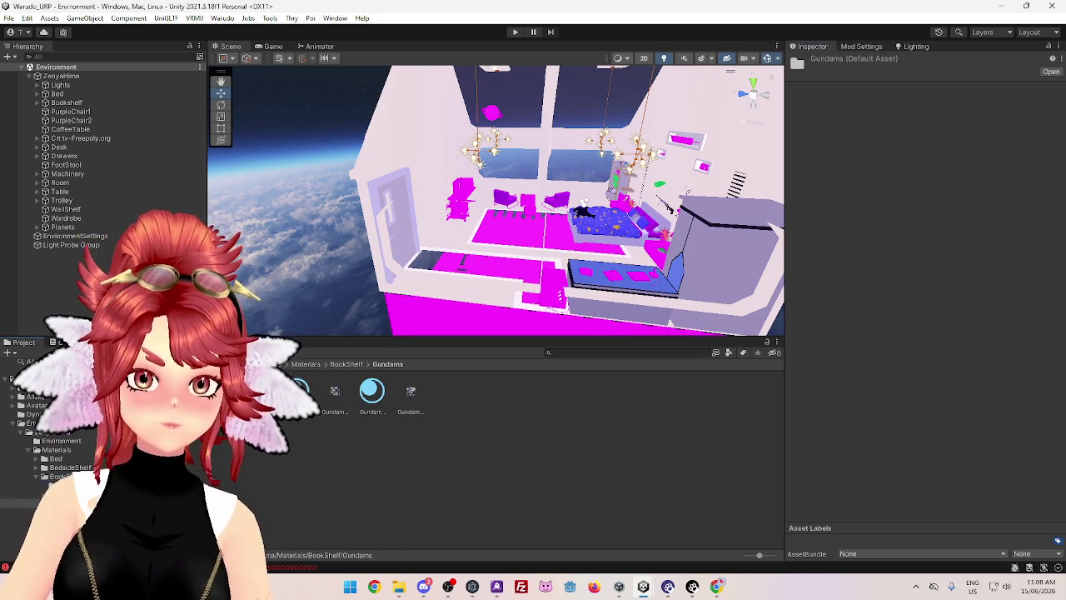
Switch the three Gundam materials, including Gundam_Freedom, to Poiyomi Pro URP
left_click(297, 392)
left_click(259, 391, "ctrl")
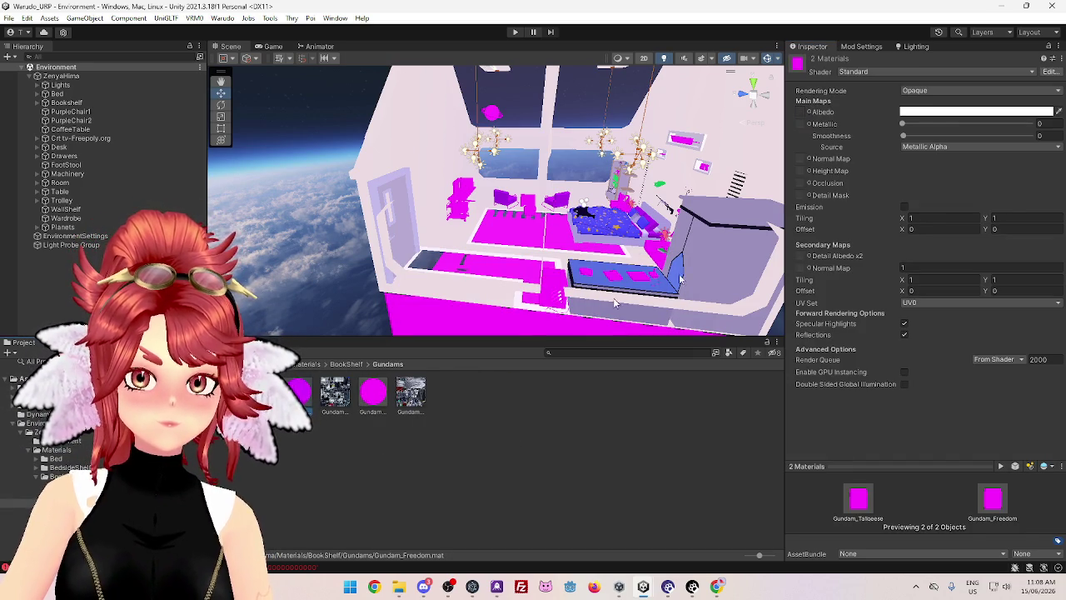
left_click(373, 391, "ctrl")
left_click(903, 72)
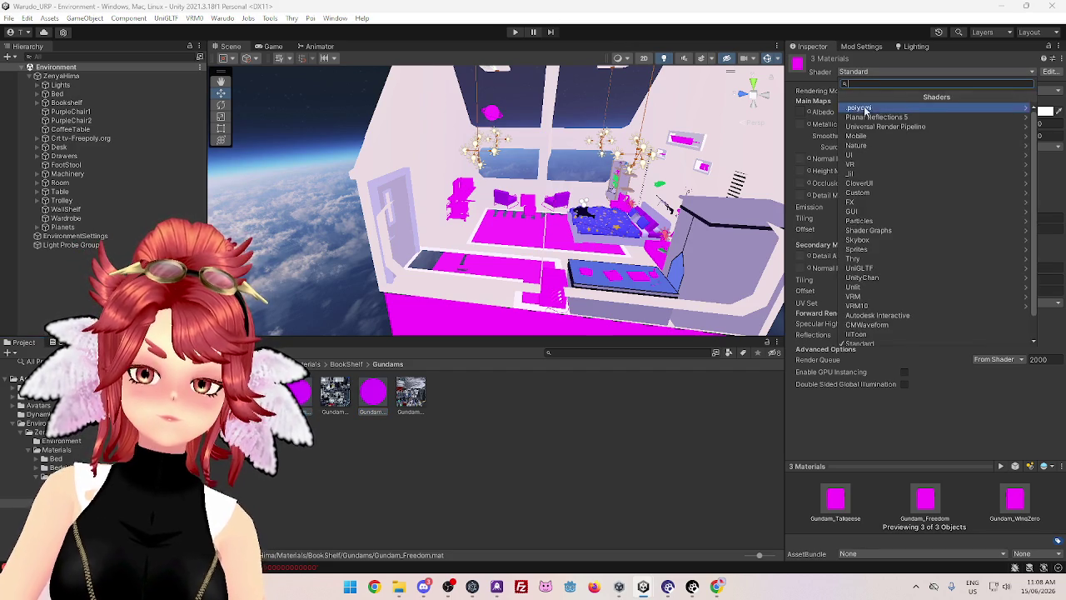
left_click(866, 118)
left_click(871, 126)
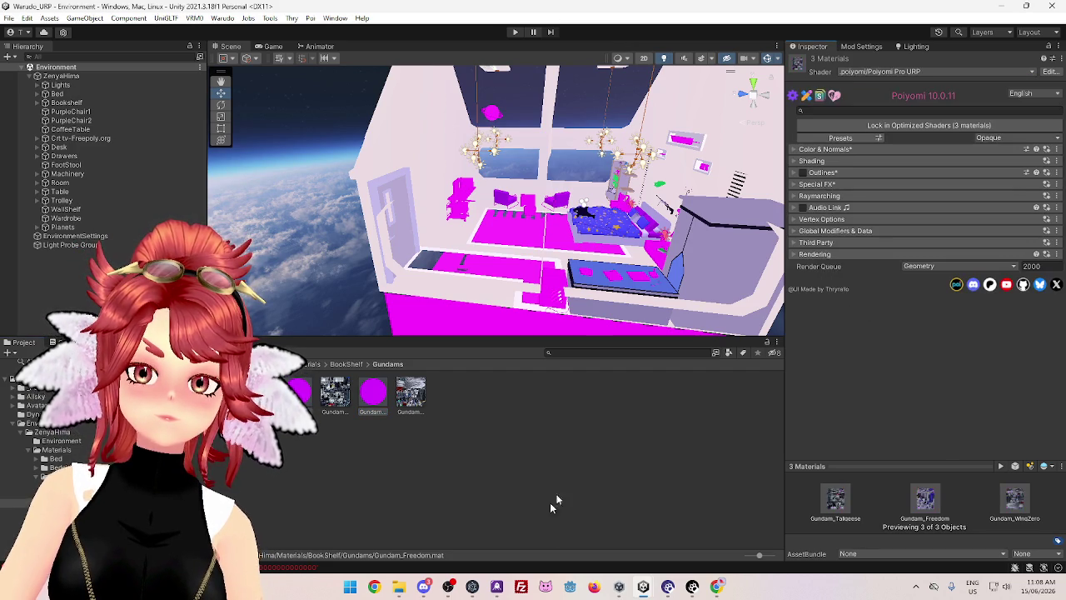
Switch the CoffeeTable and CoffeeTableTrim materials to Poiyomi Pro URP
left_click(347, 365)
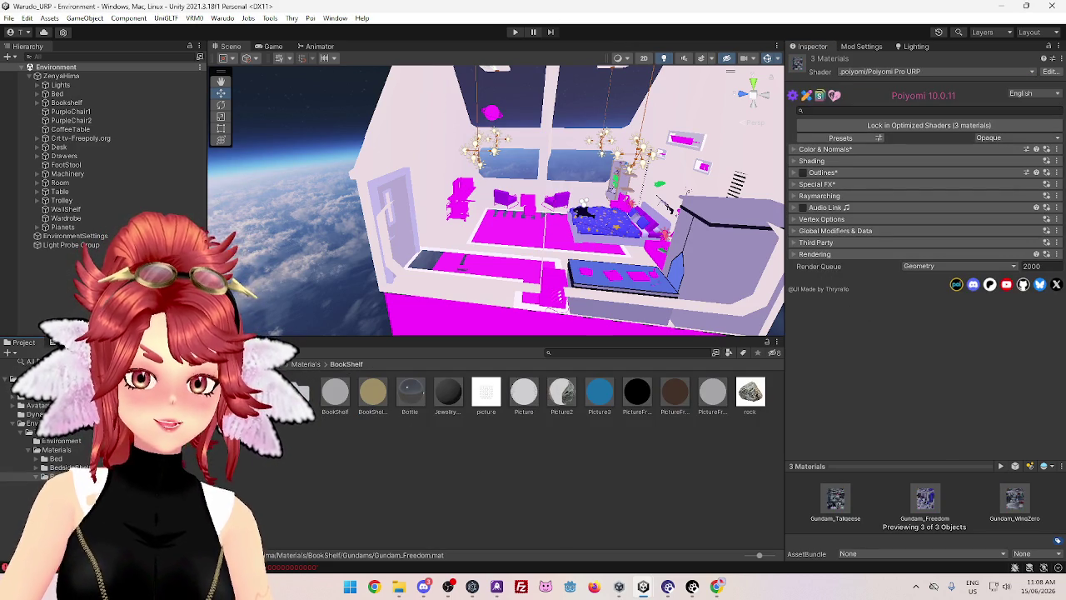
left_click(307, 365)
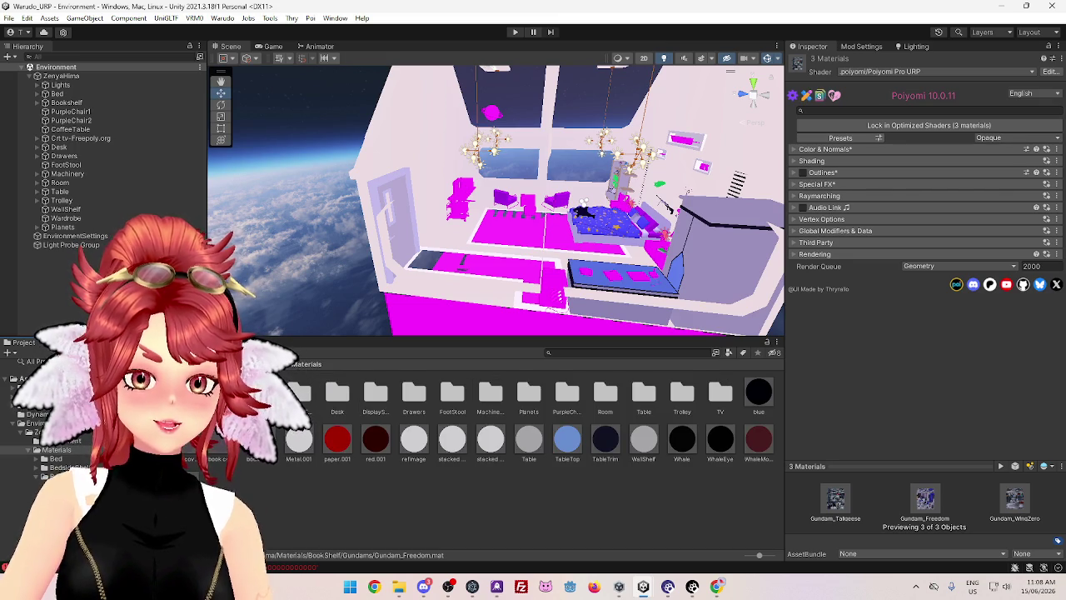
double_click(298, 393)
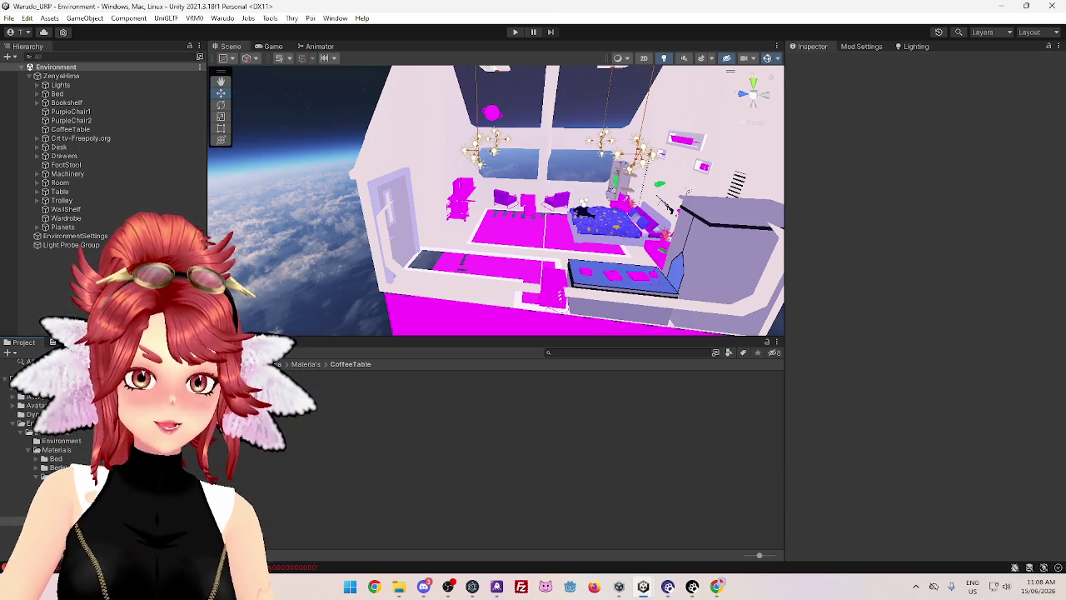
left_click(242, 395)
left_click(292, 396, "ctrl")
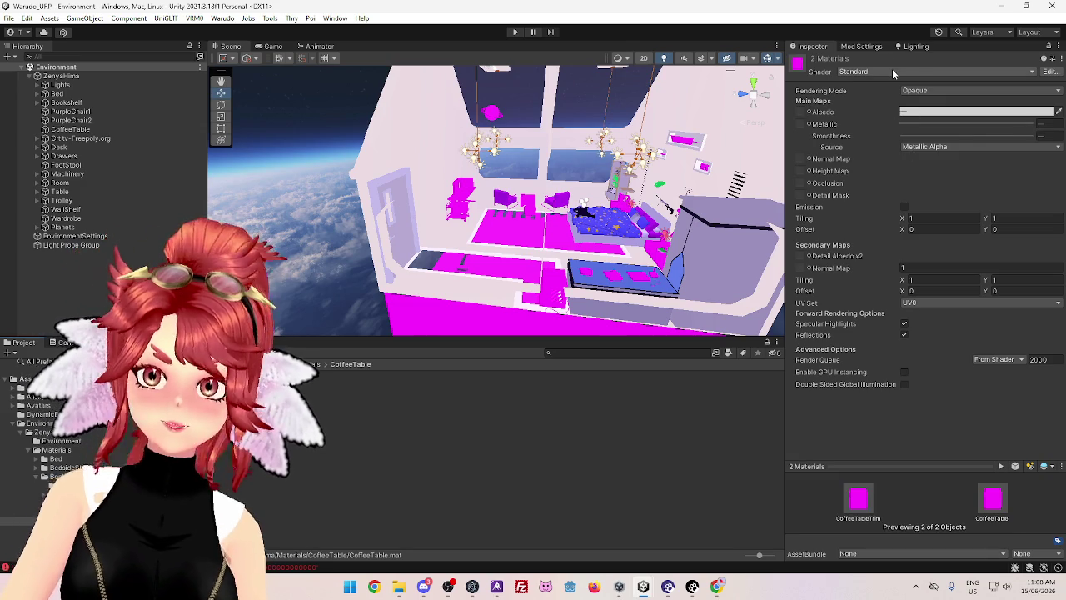
left_click(891, 70)
left_click(866, 107)
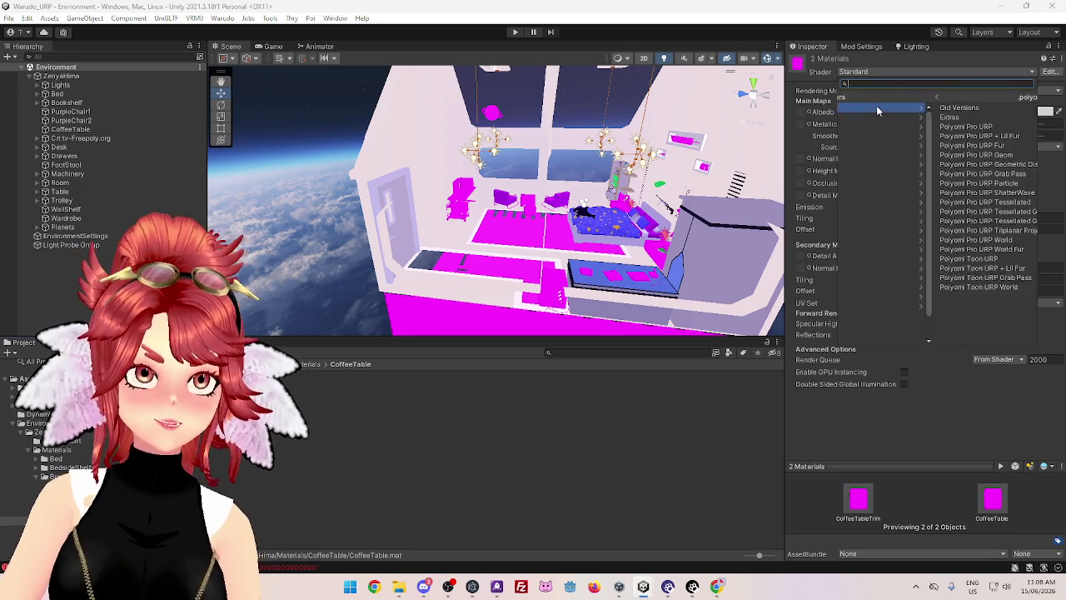
left_click(874, 126)
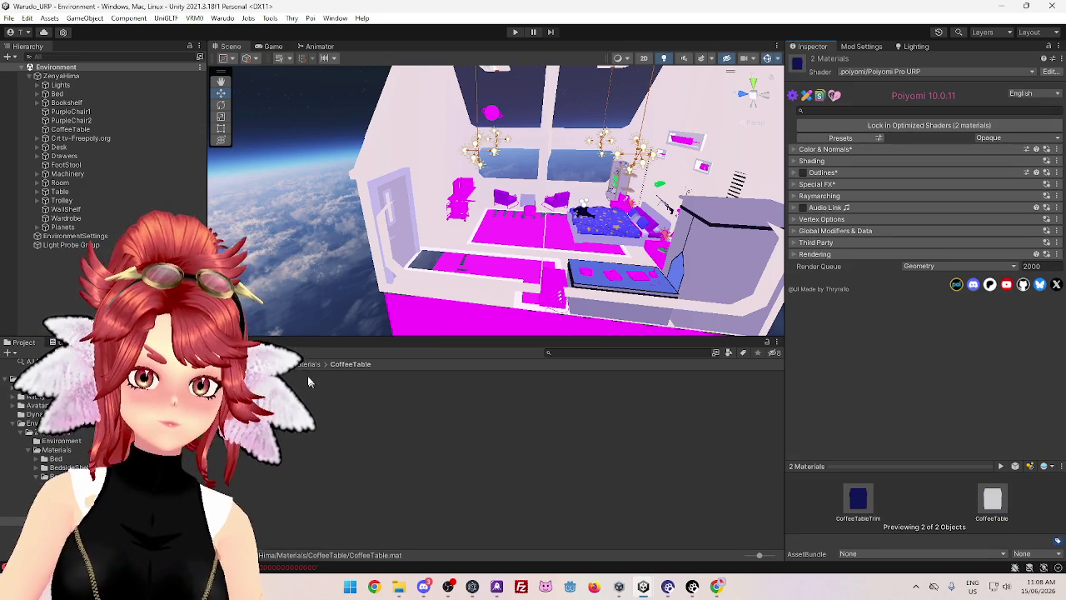
left_click(307, 367)
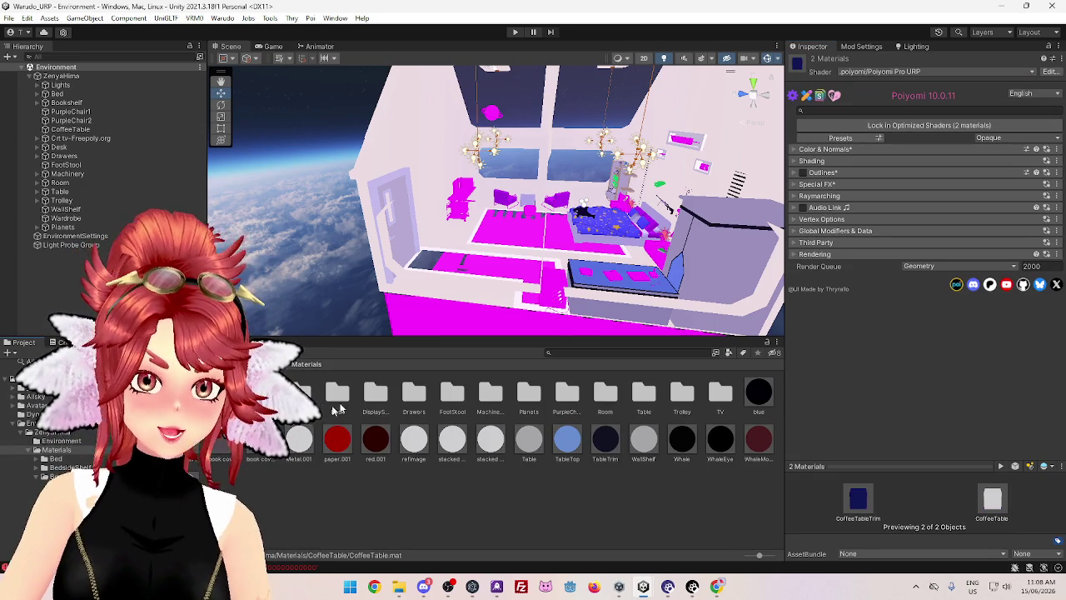
left_click(342, 401)
Select all 11 Desk materials, including Keyboard and DeskMat, and apply Poiyomi Pro URP
double_click(343, 399)
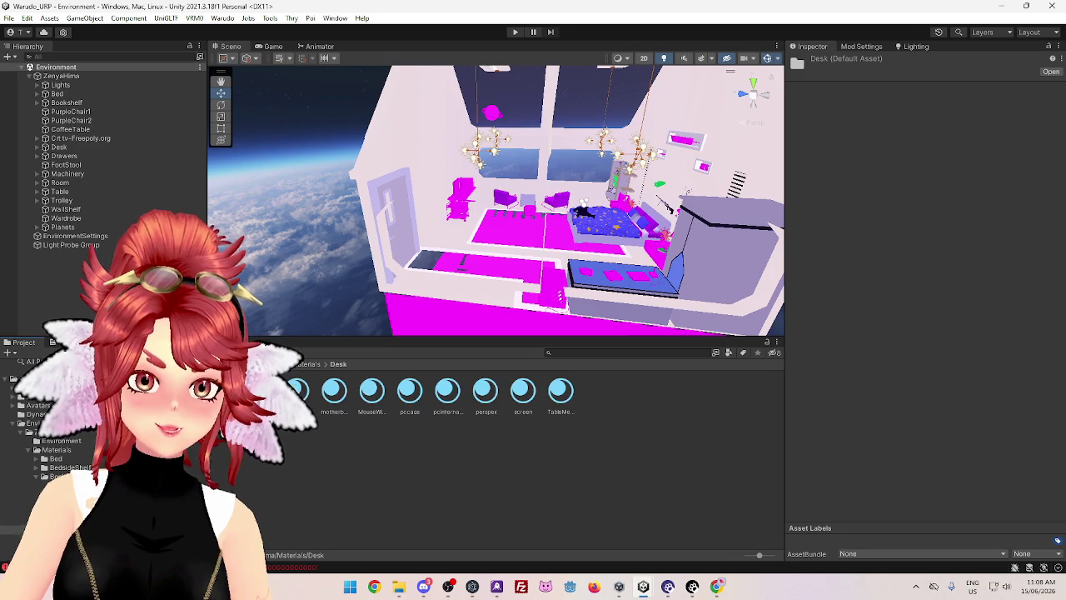
left_click(553, 398)
key("ctrl+a")
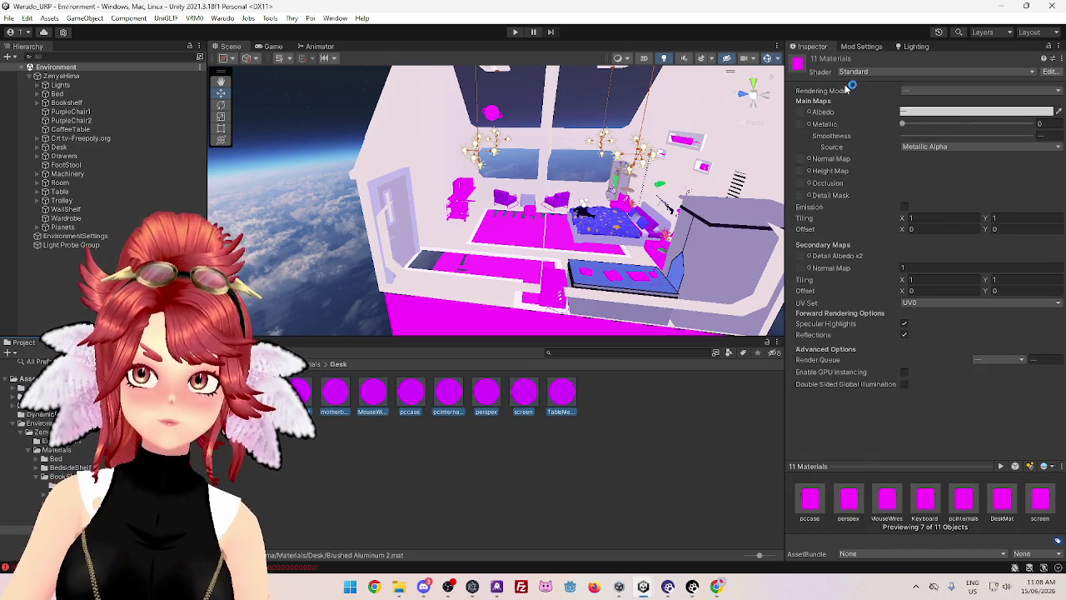
left_click(866, 73)
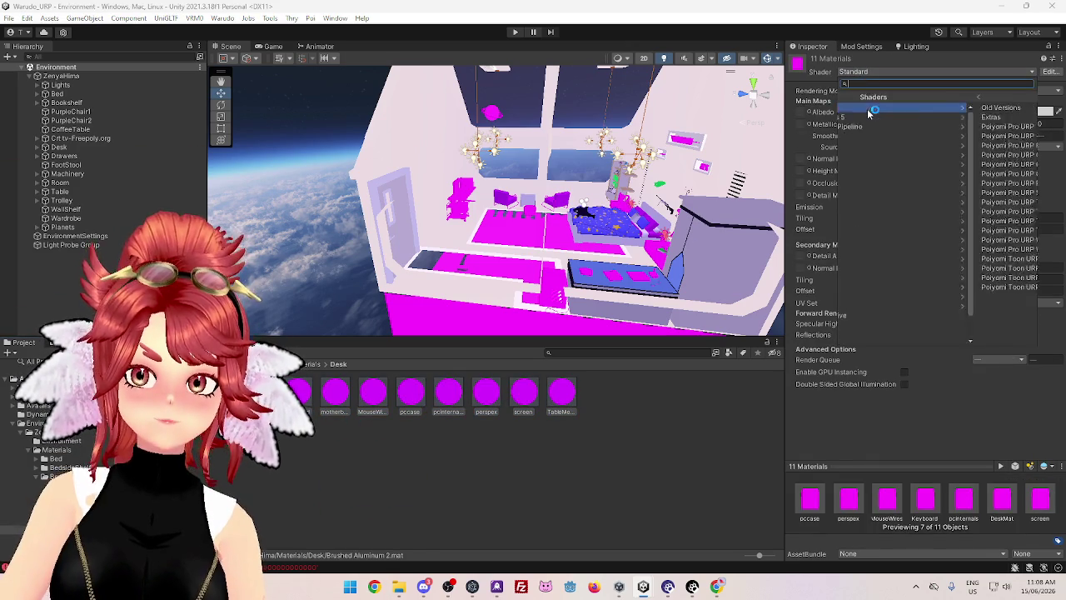
left_click(864, 133)
left_click(866, 126)
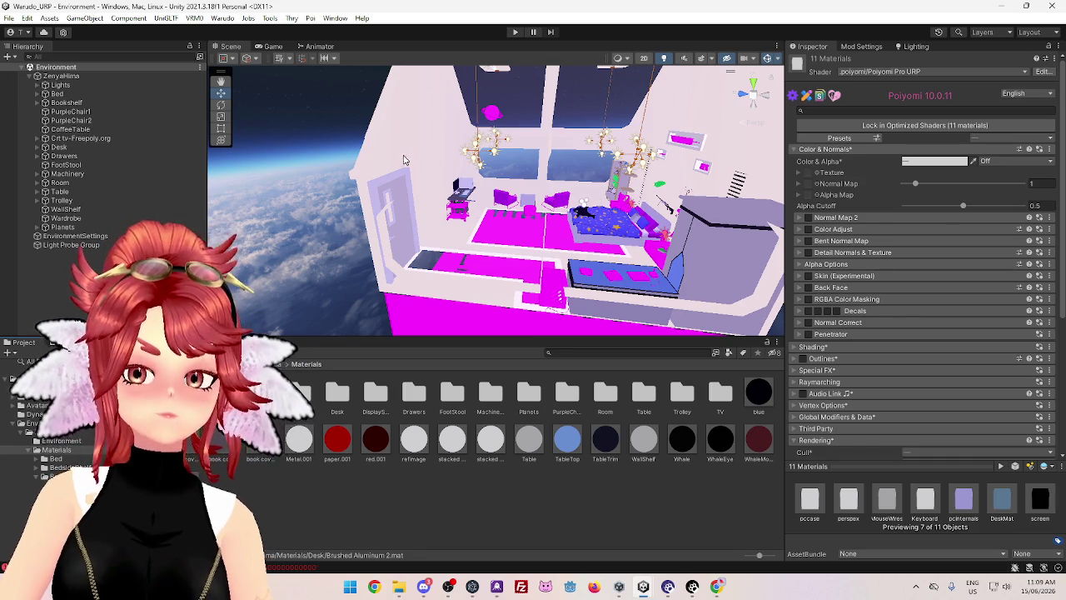
left_click_drag(559, 336, 555, 365)
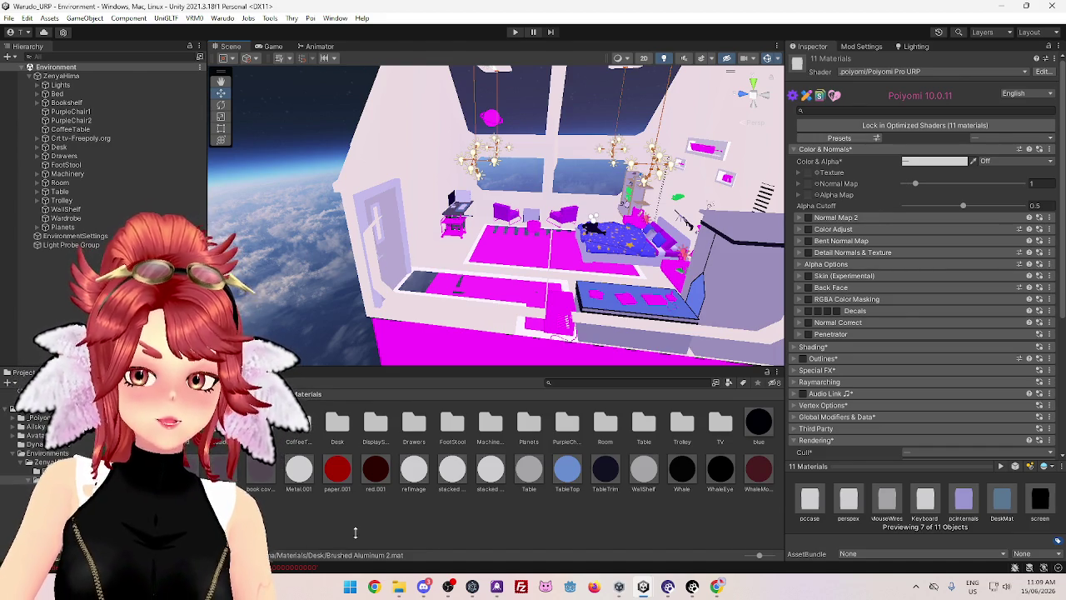
In DisplayShelves, set the Great sword, Knife.001 and Knife materials to Poiyomi Pro URP
left_click(336, 426)
double_click(337, 427)
left_click(308, 393)
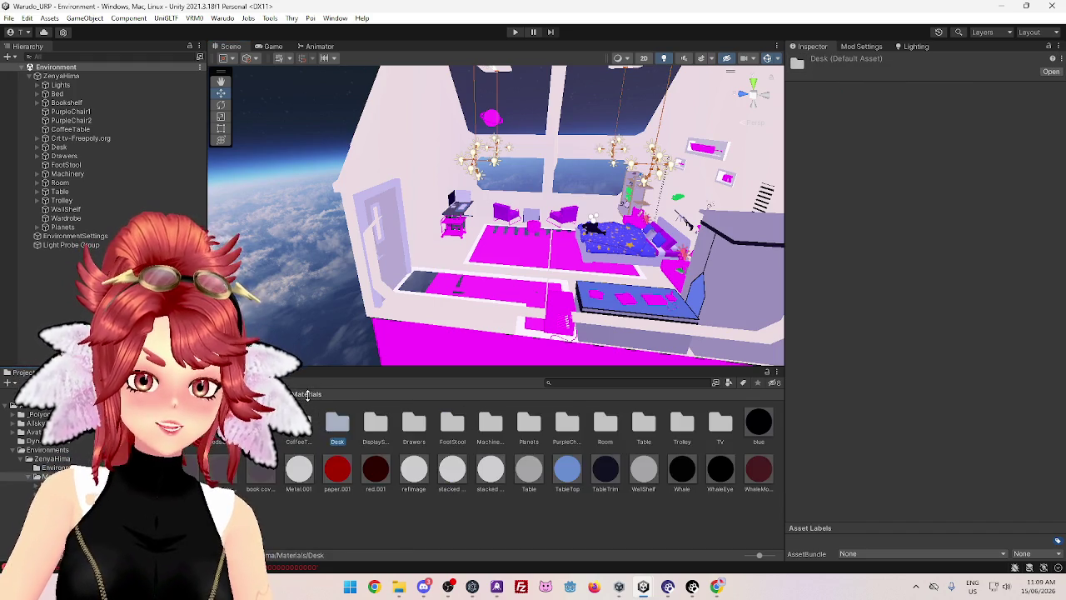
double_click(376, 427)
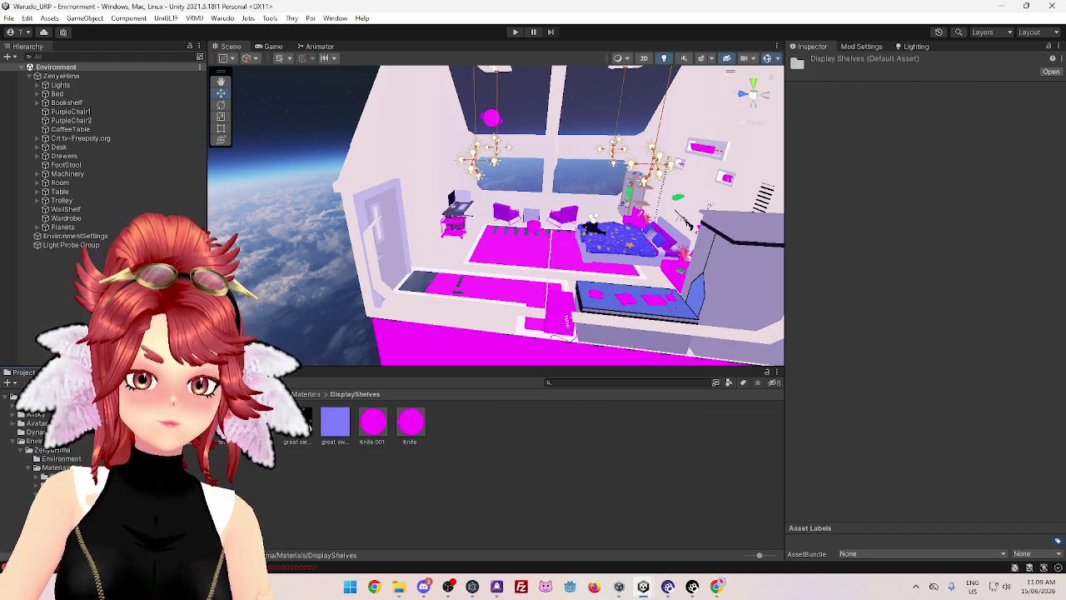
left_click(306, 425)
left_click(380, 420, "ctrl")
left_click(411, 422, "ctrl")
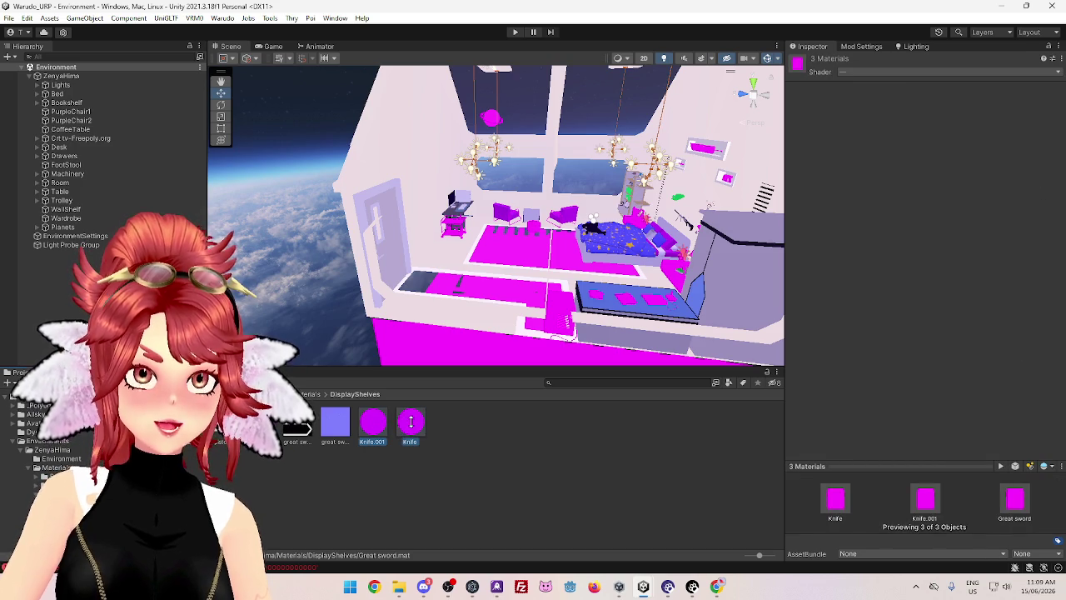
left_click(852, 74)
left_click(861, 108)
left_click(866, 126)
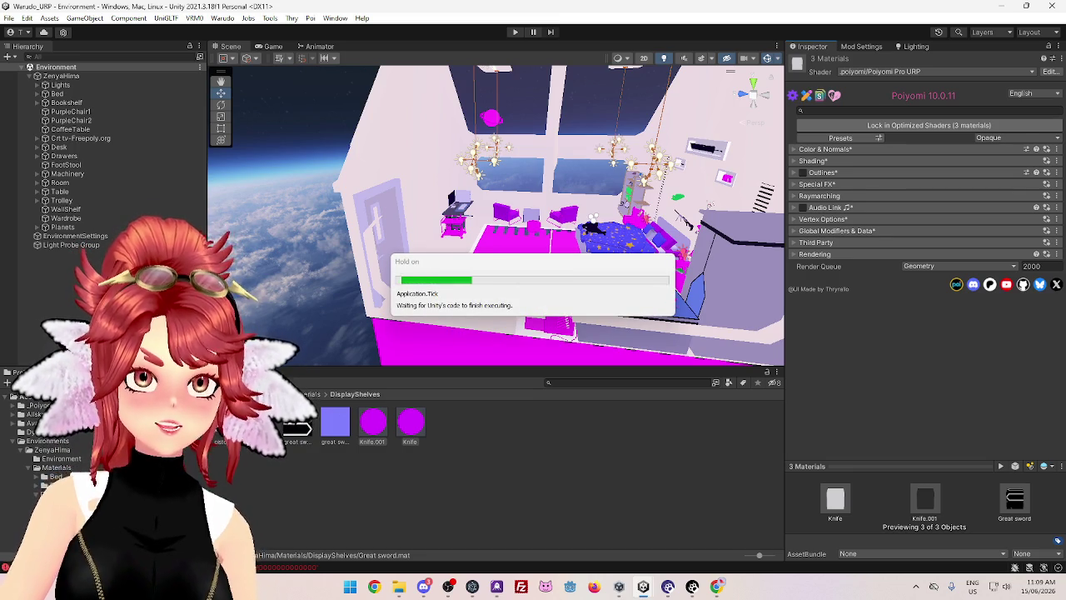
double_click(258, 423)
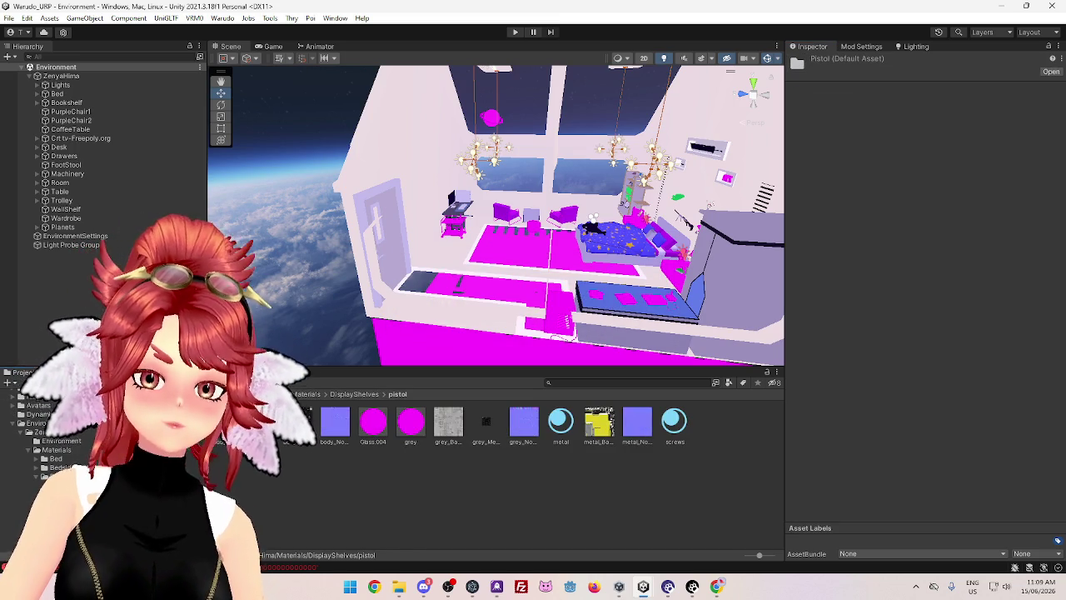
Multi-select pistol materials body 1, Glass.004, grey, metal and screws and assign .poiyomi > Poiyomi Pro URP
left_click(259, 420)
left_click(383, 431, "ctrl")
left_click(411, 423, "ctrl")
left_click(563, 423, "ctrl")
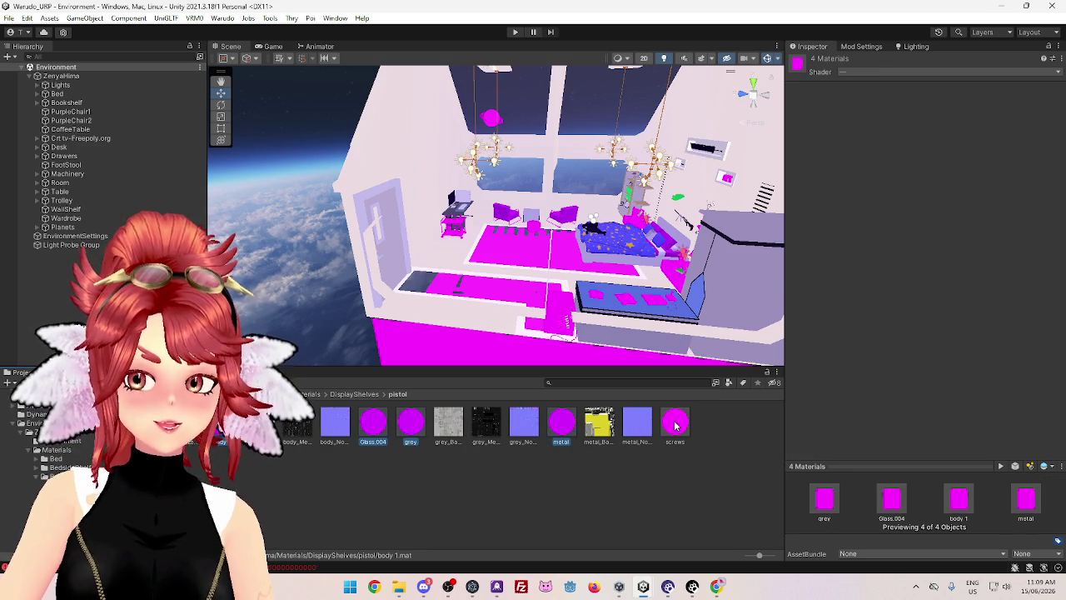
left_click(674, 423, "ctrl")
left_click(861, 72)
left_click(859, 108)
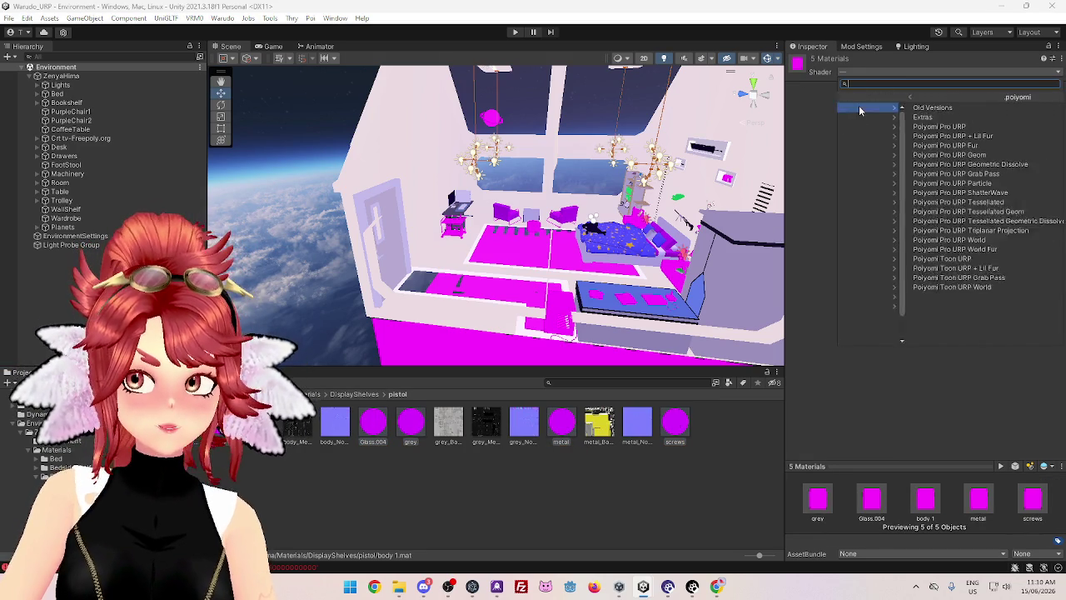
left_click(865, 118)
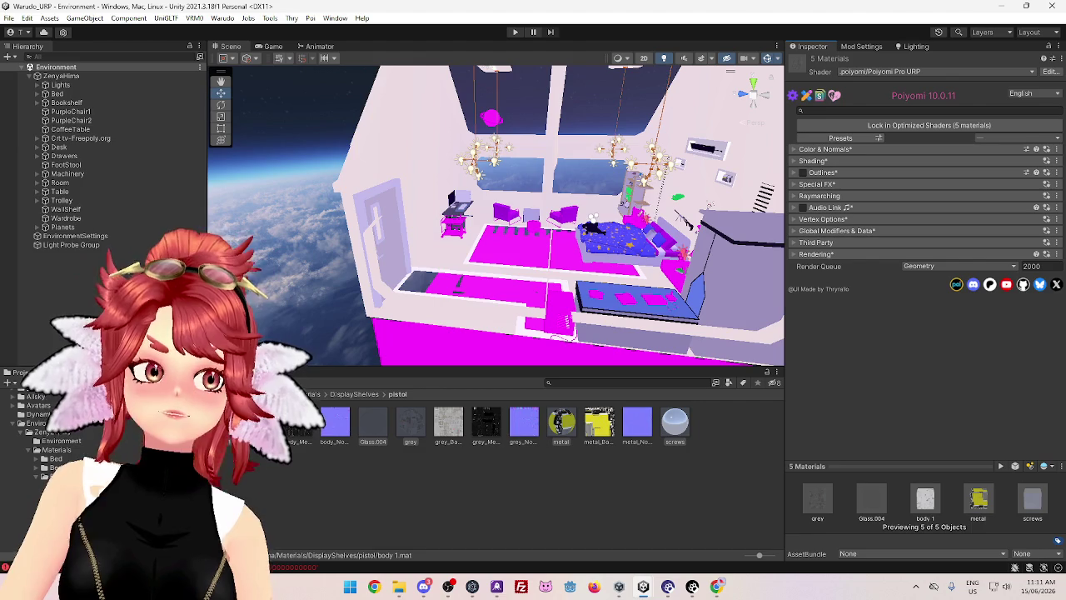
key("alt+Tab")
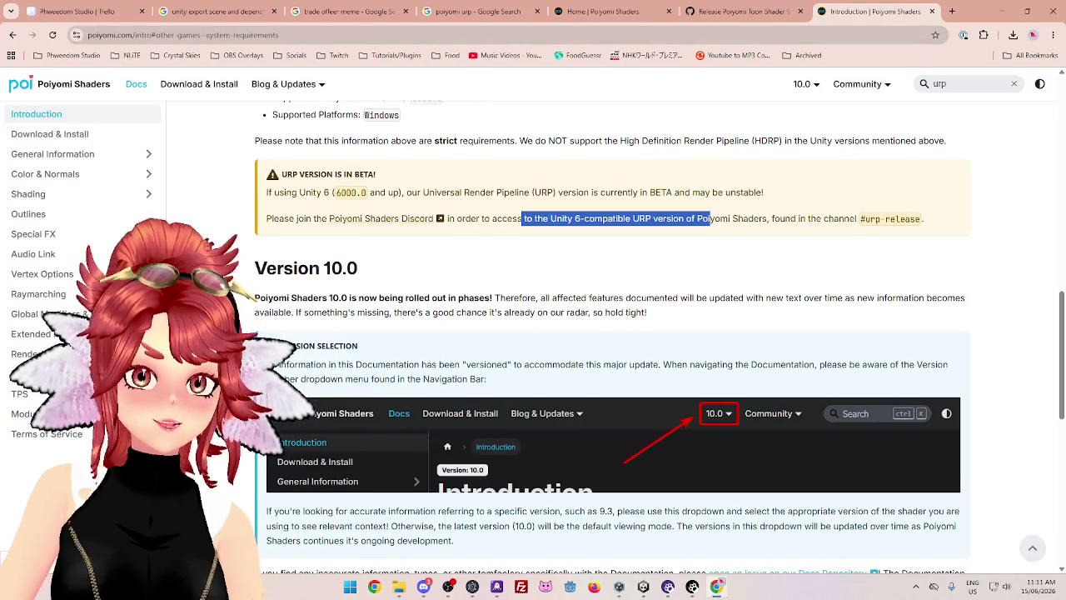
left_click(1000, 13)
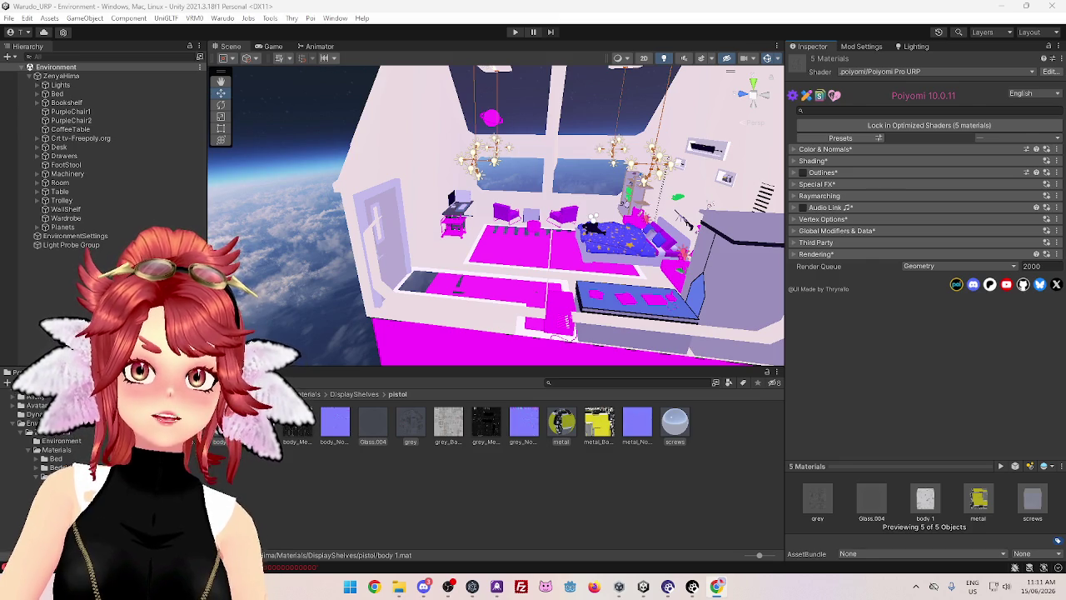
left_click(716, 586)
key("super+Up")
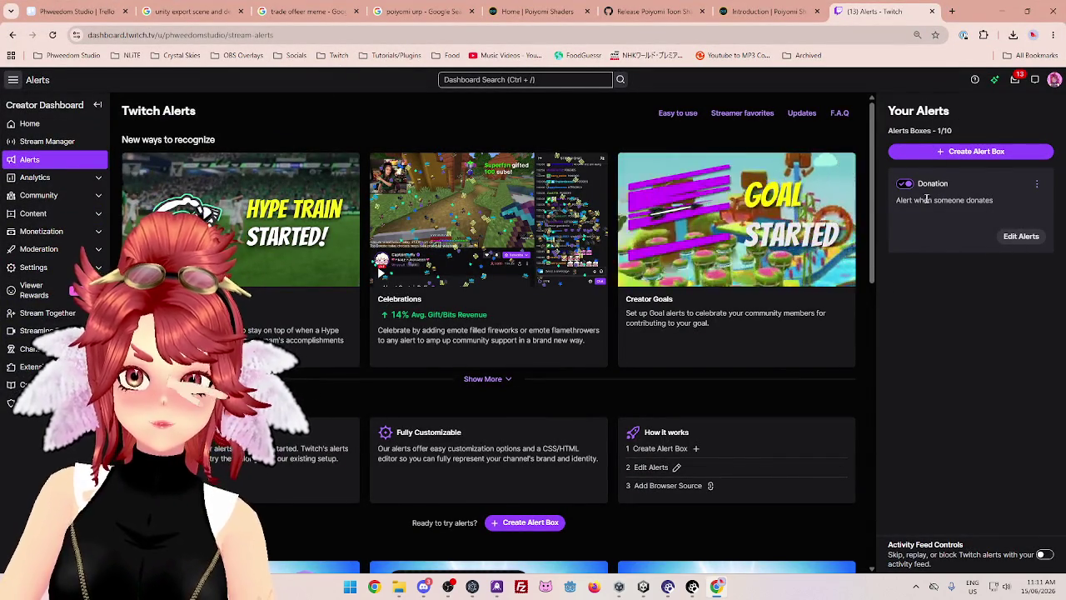
left_click(1020, 236)
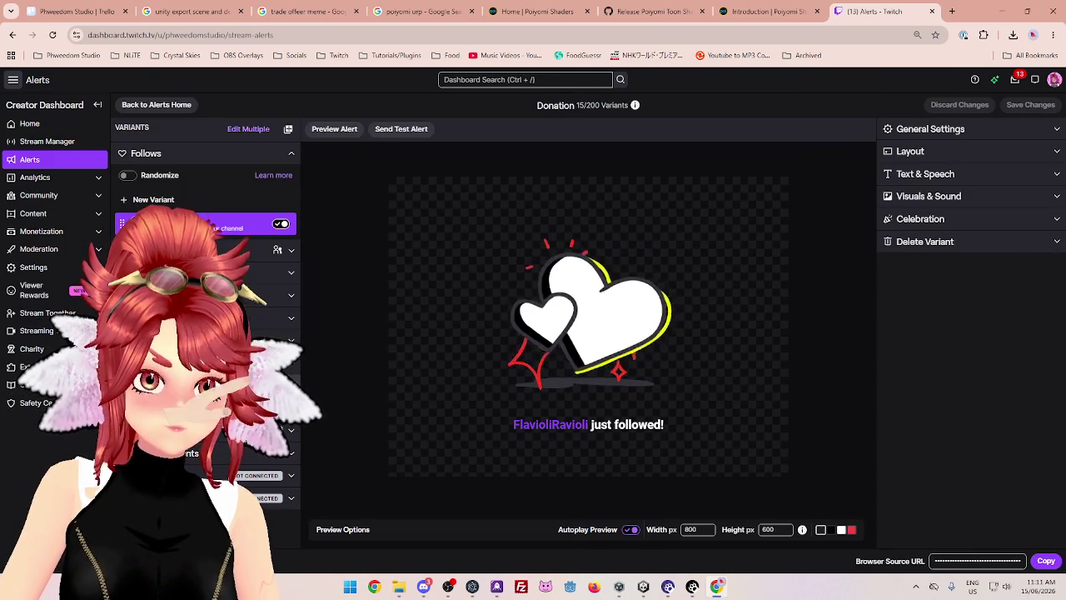
left_click(190, 453)
scroll(189, 455, "down", 1)
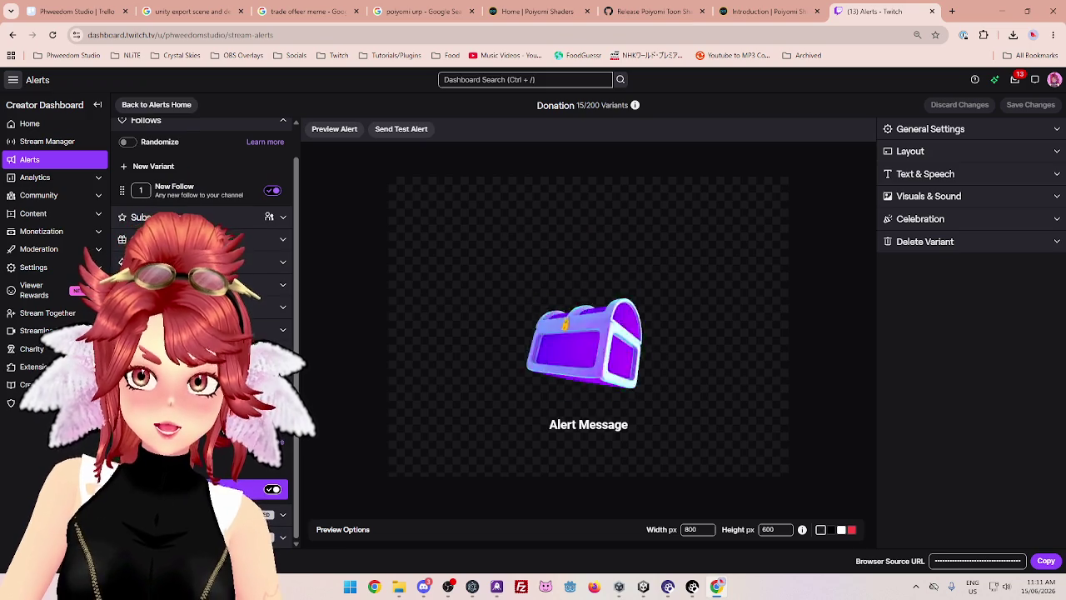
left_click(420, 132)
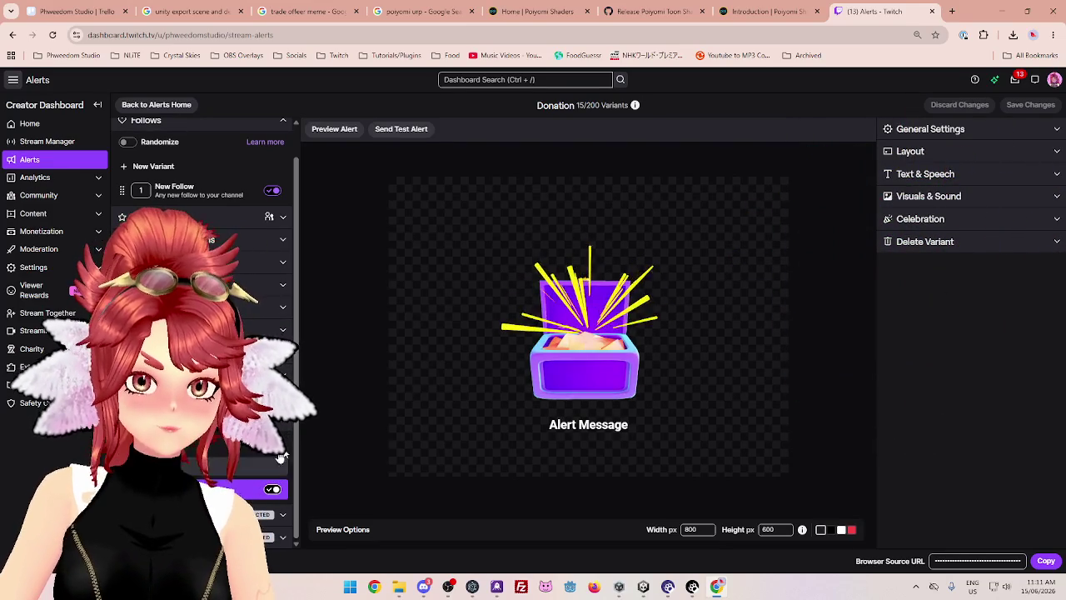
left_click(420, 134)
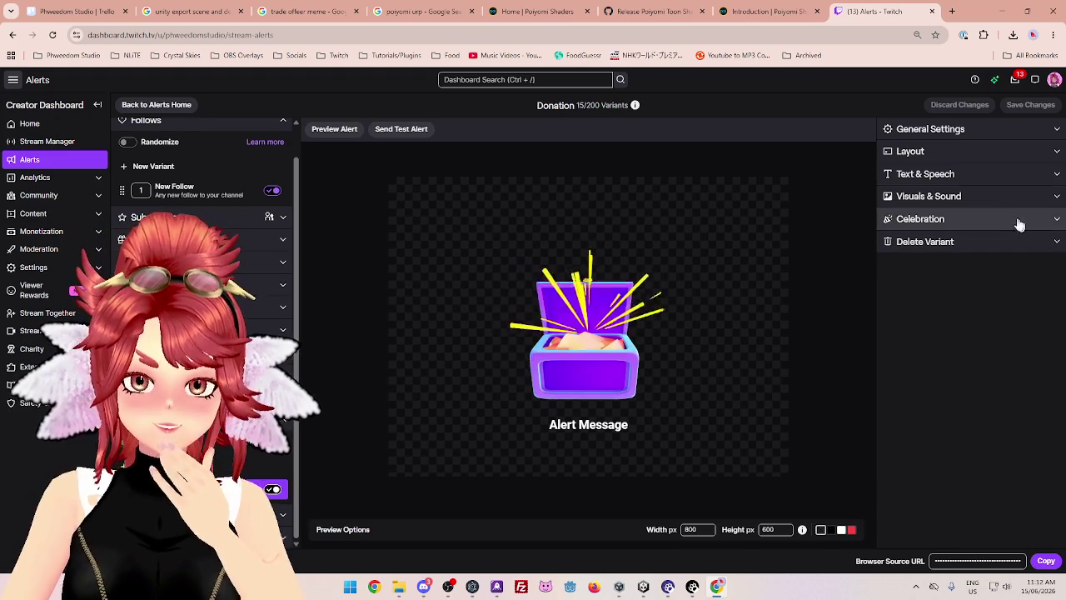
left_click(954, 134)
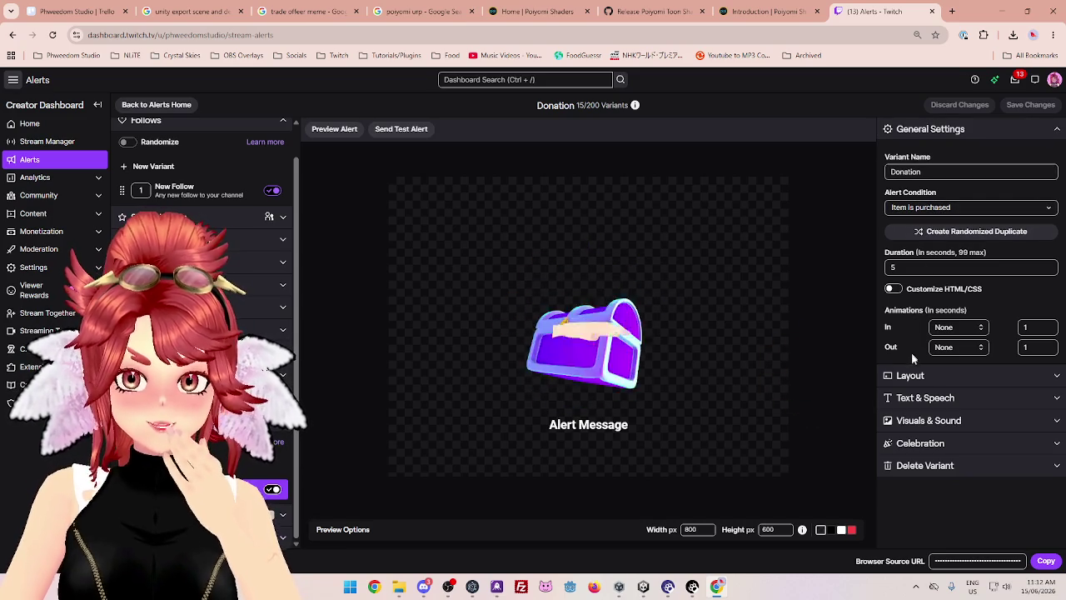
left_click(947, 133)
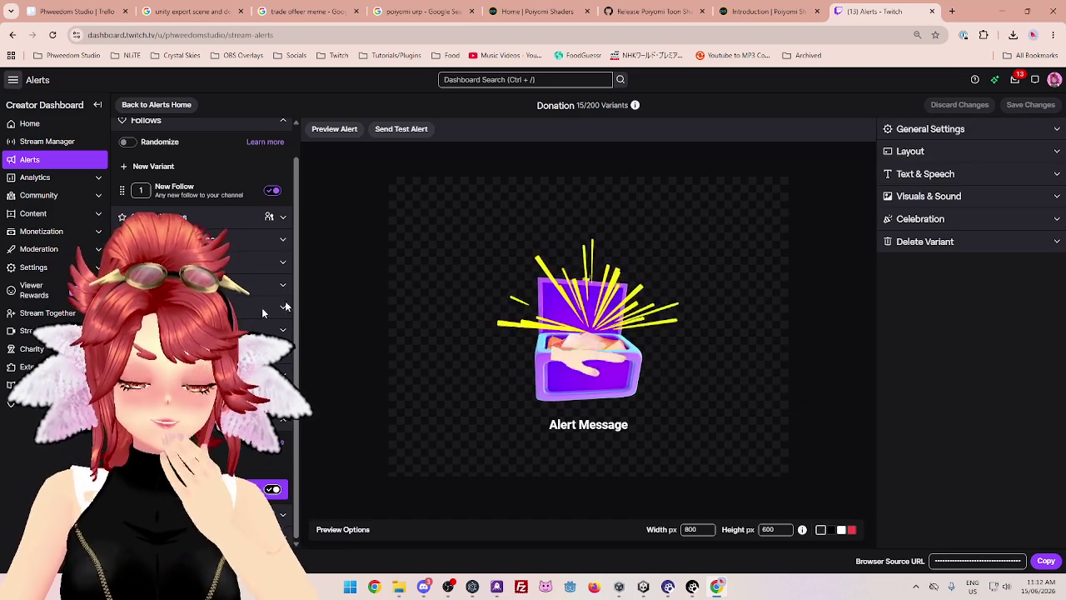
scroll(207, 333, "up", 1)
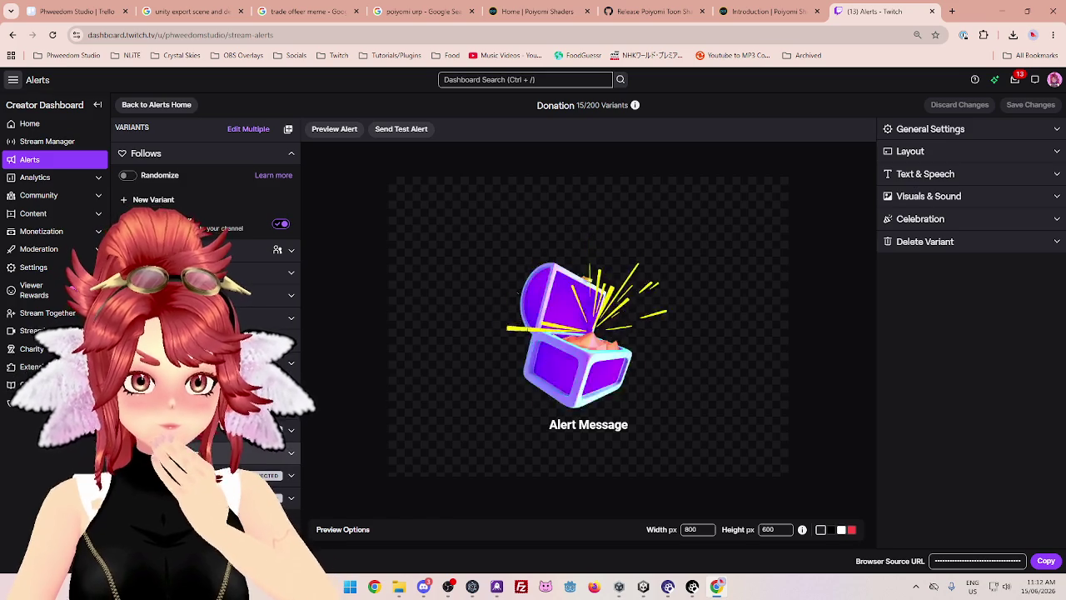
left_click(290, 452)
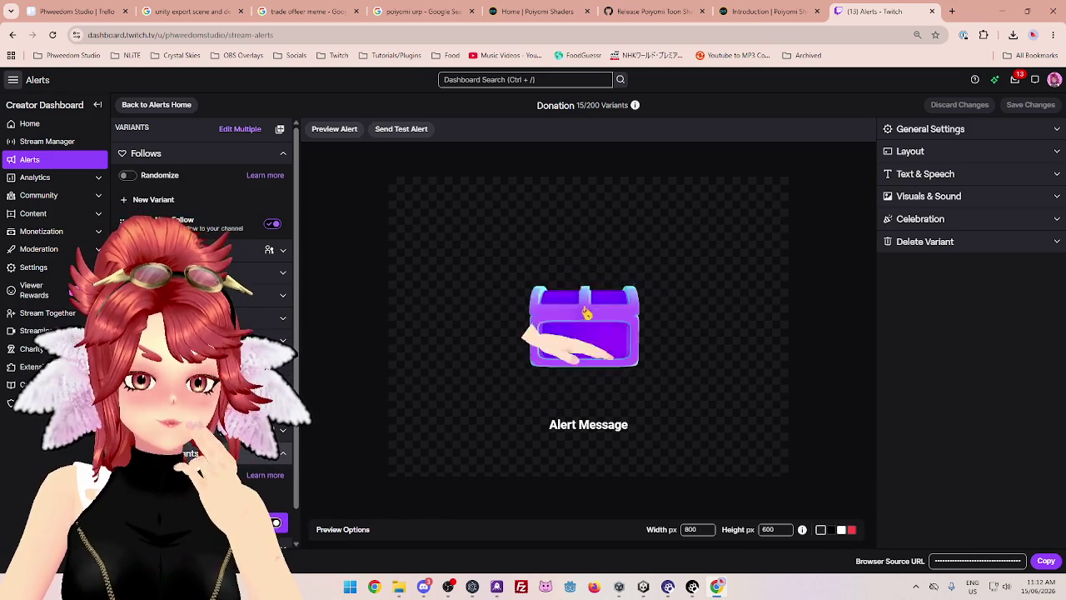
left_click(283, 452)
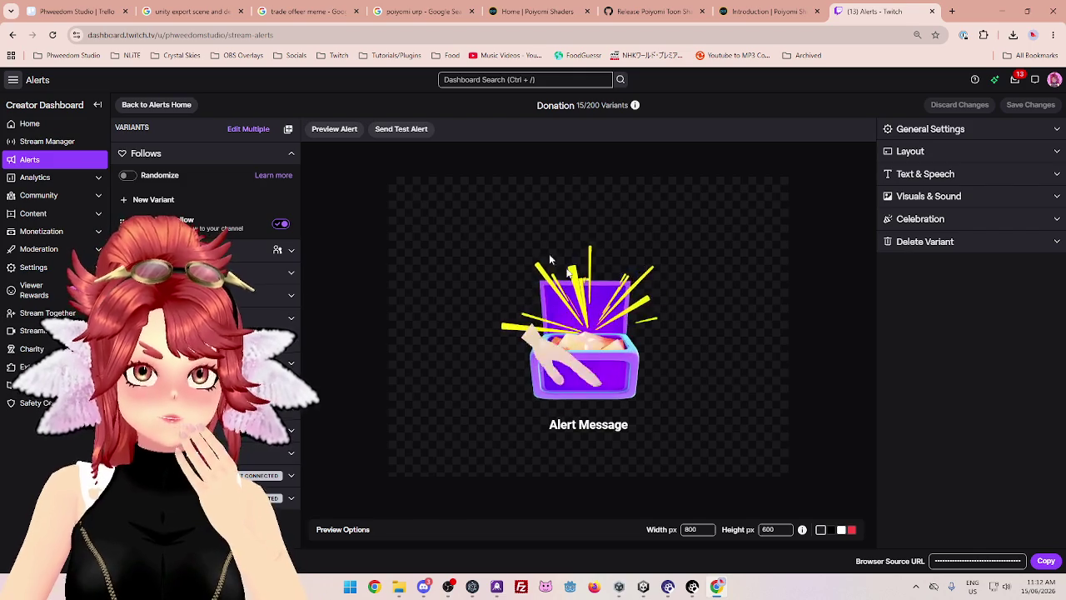
Open the channel's public Twitch page from the bookmarks in a new tab
left_click(953, 12)
left_click(335, 54)
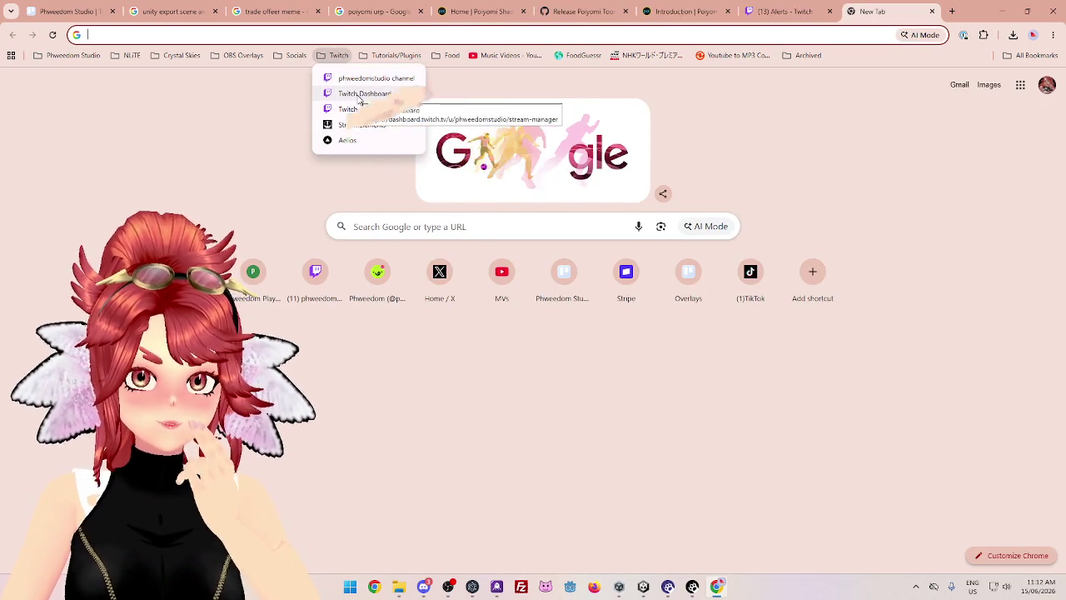
left_click(364, 79)
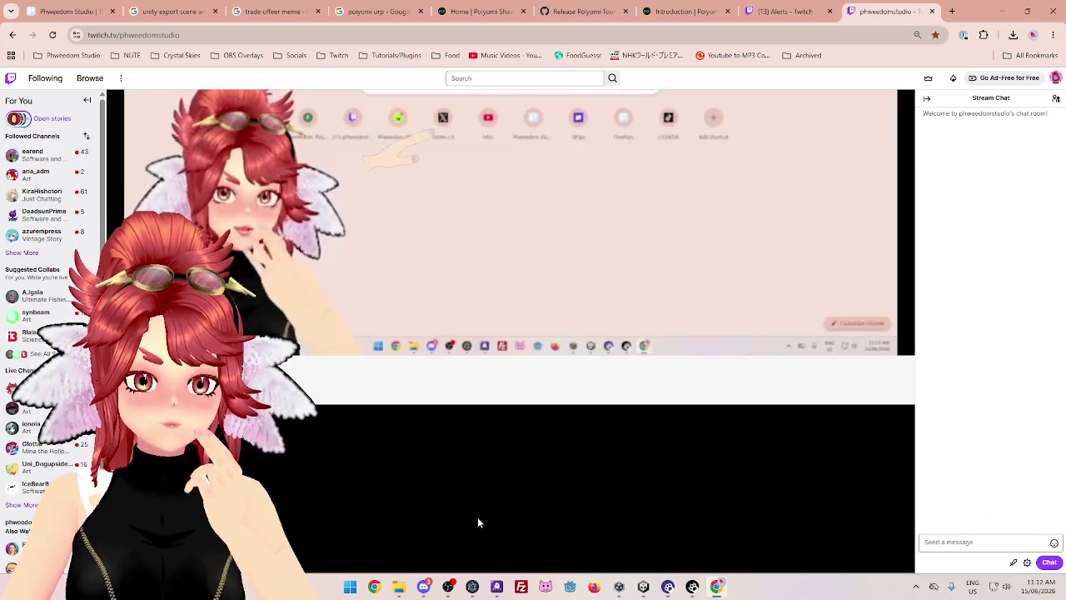
scroll(478, 499, "down", 2)
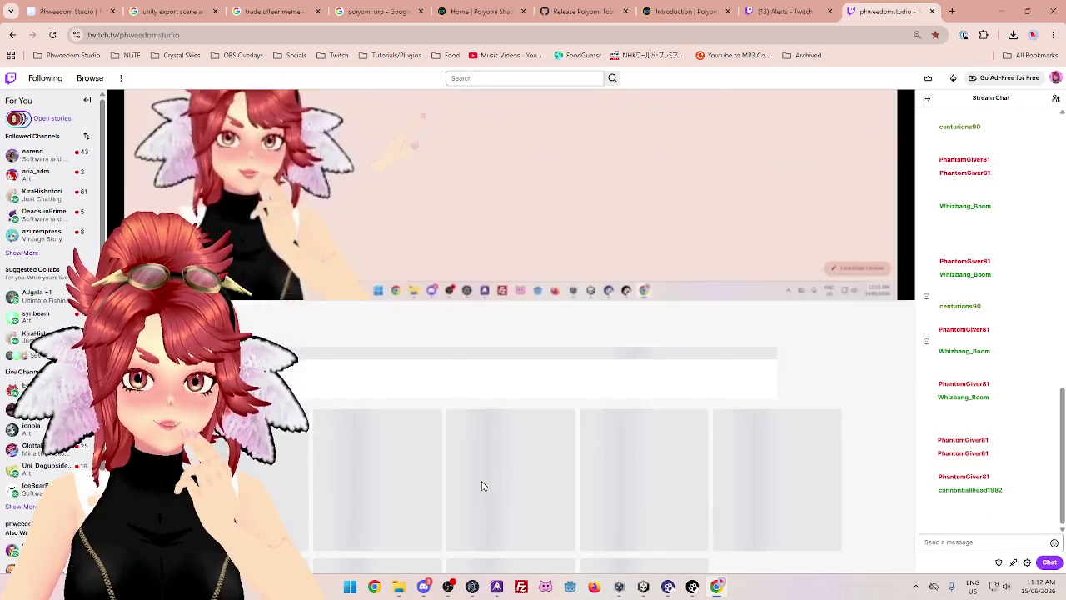
scroll(482, 485, "down", 1)
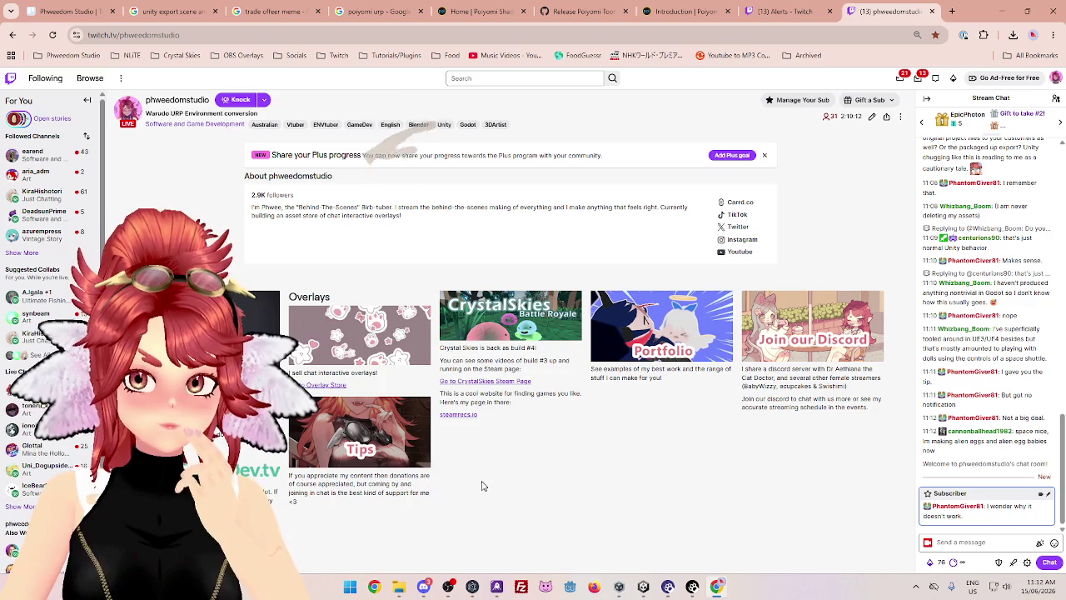
View the channel's Tips page, then close it and return to the Alerts dashboard
left_click(351, 462)
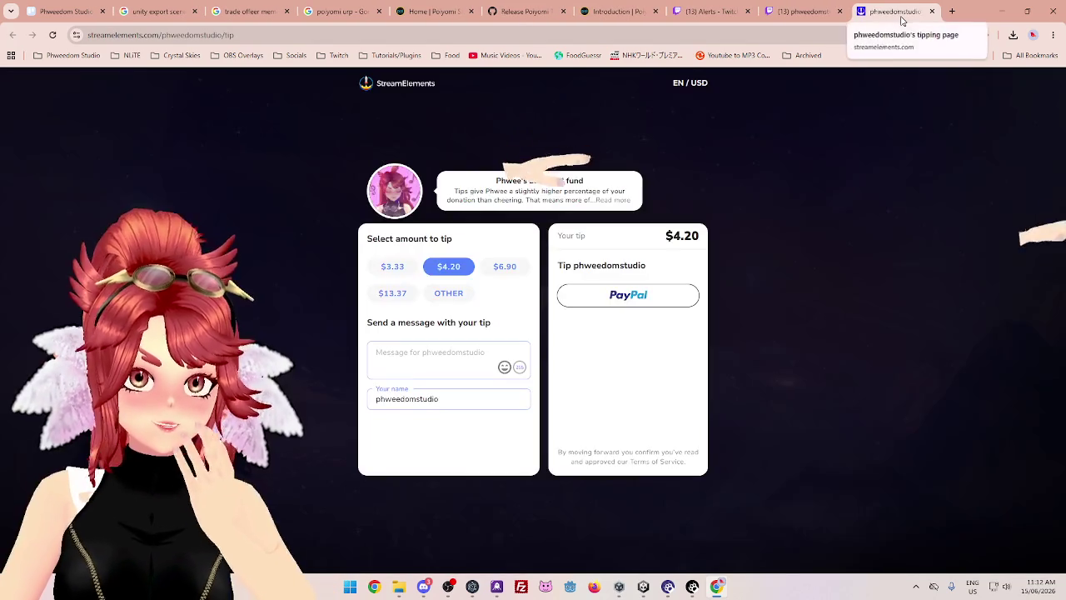
left_click(933, 11)
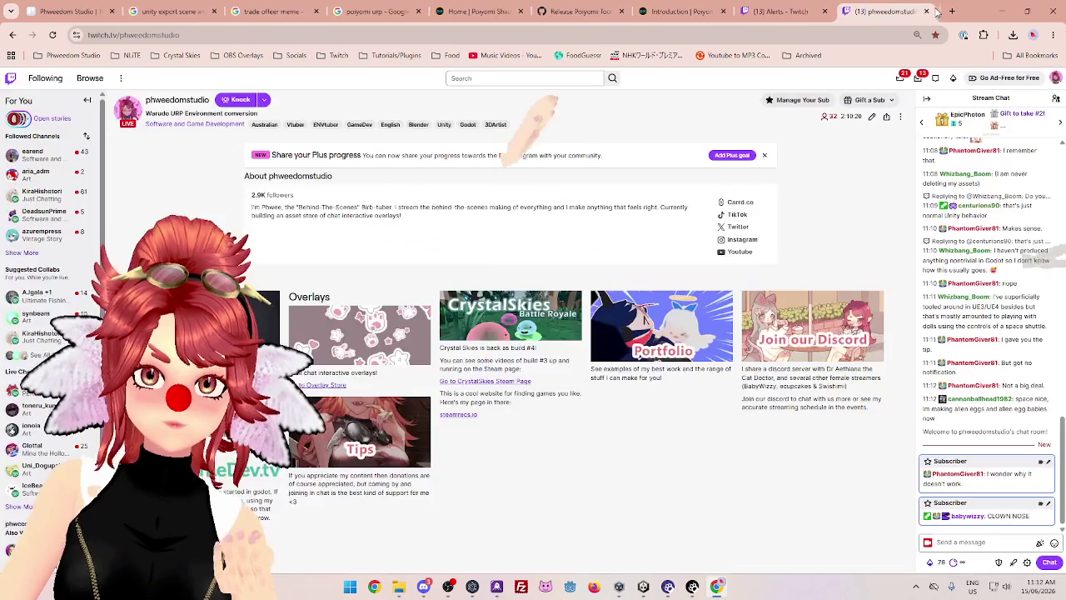
left_click(797, 12)
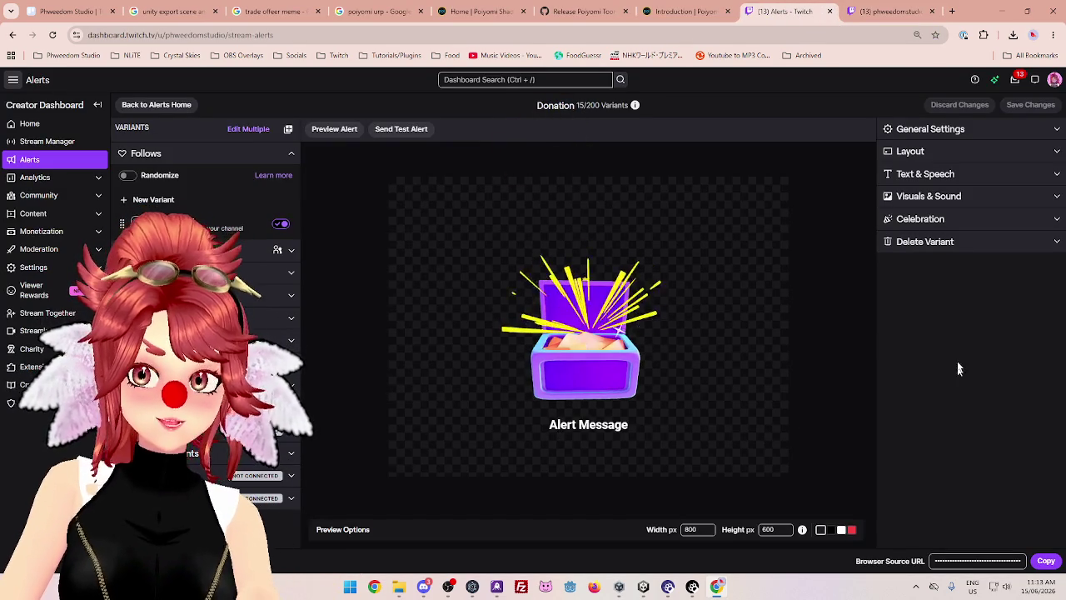
Review the Donation alert's General Settings, Alert Condition options and Layout without changing anything
left_click(941, 134)
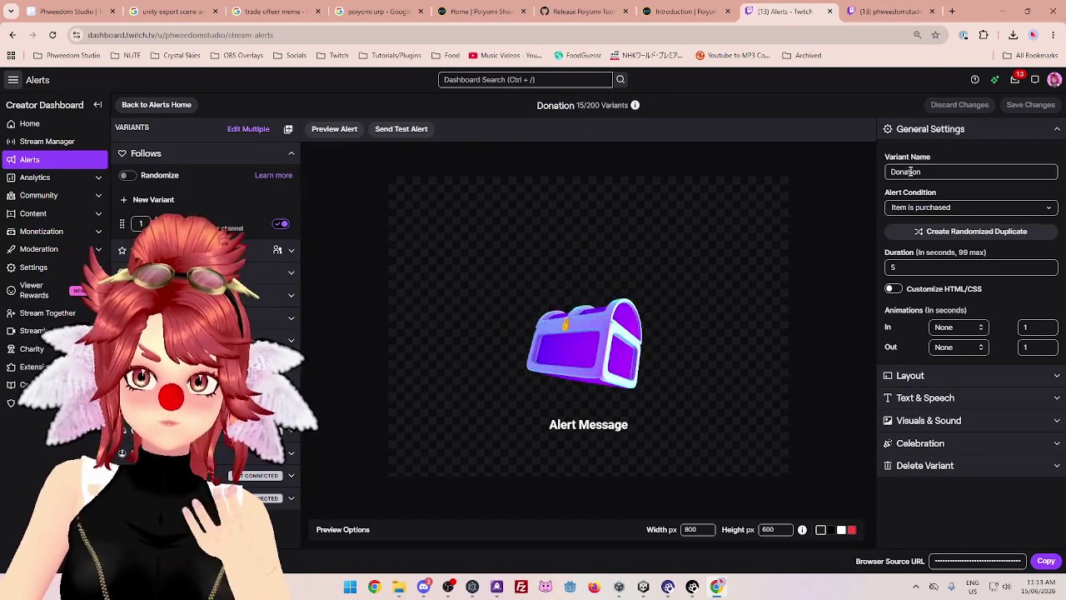
left_click(929, 214)
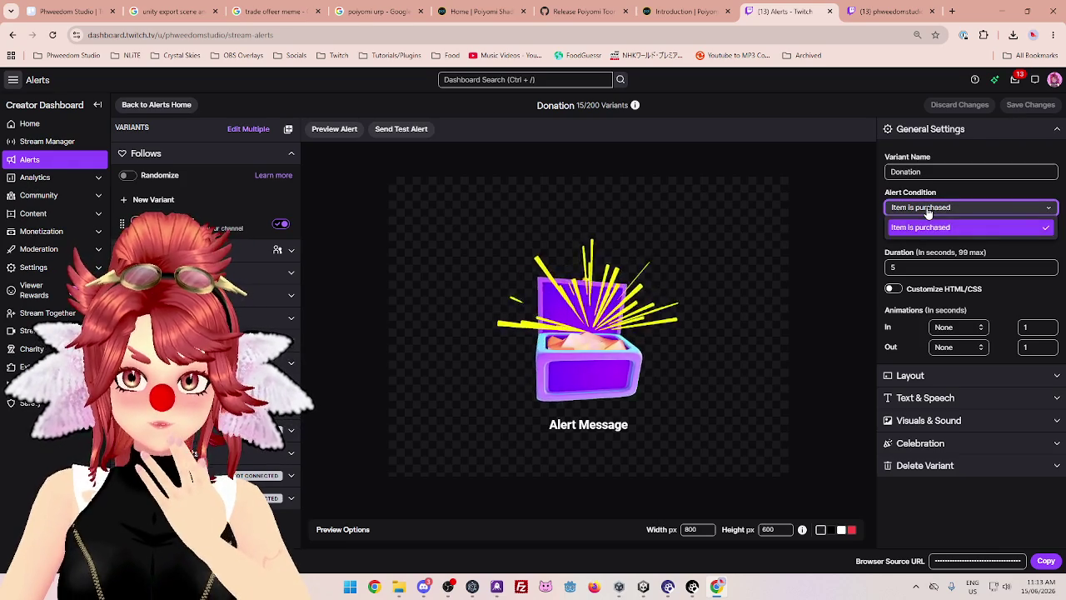
left_click(949, 208)
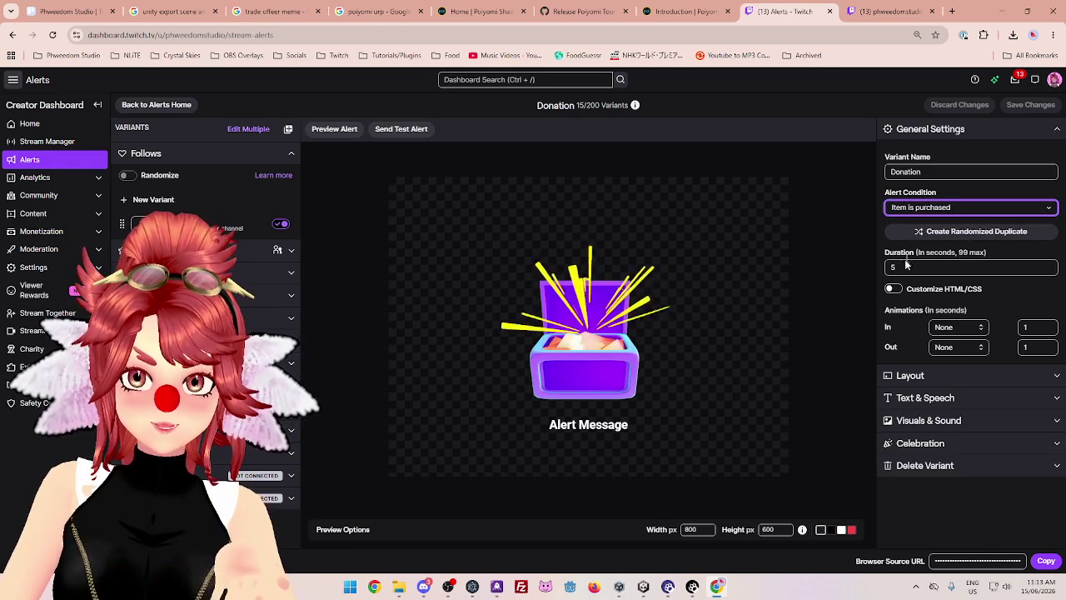
left_click(916, 376)
left_click(921, 376)
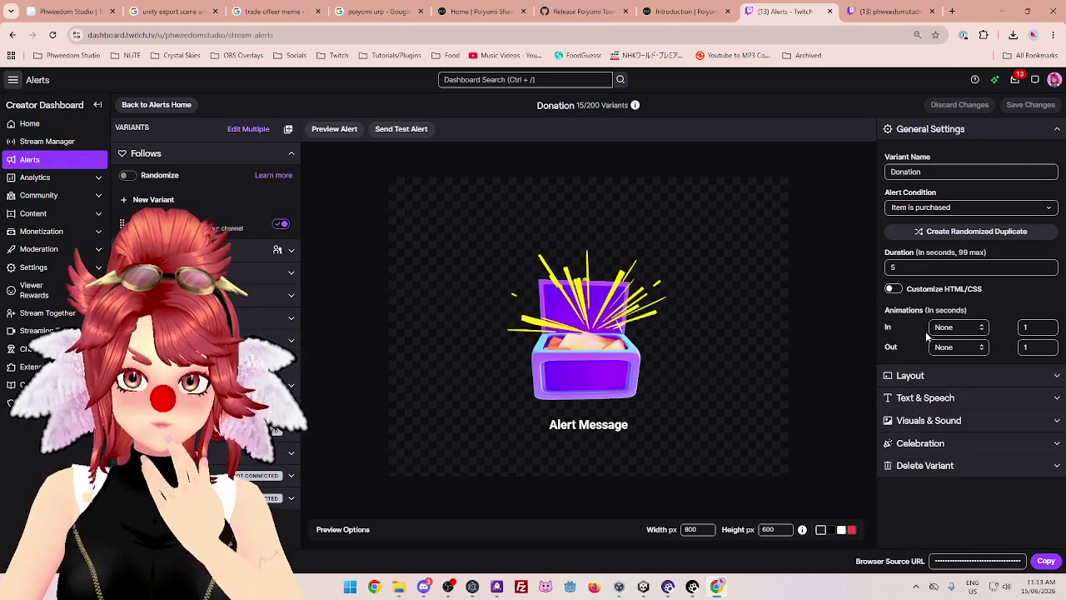
Check the Celebration settings, send a test Donation alert, and minimize Chrome
left_click(924, 445)
scroll(924, 433, "down", 1)
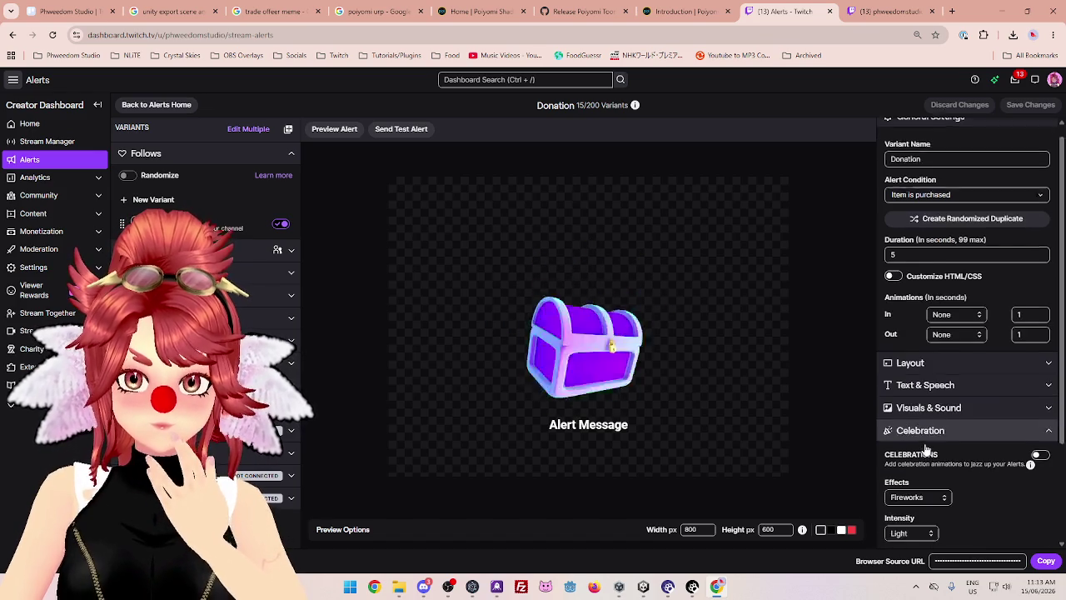
left_click(922, 389)
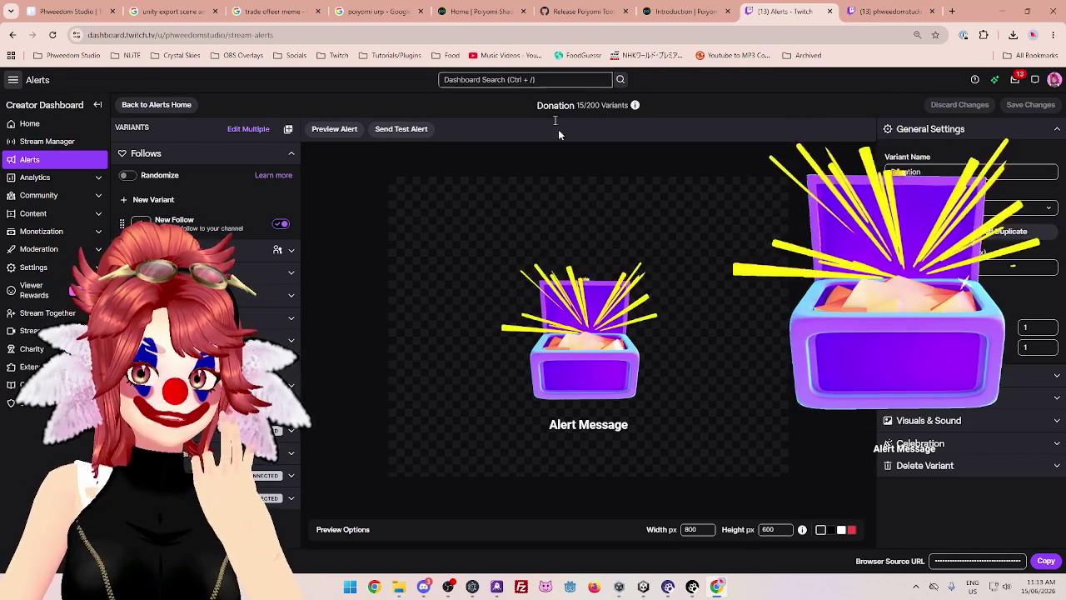
left_click(412, 133)
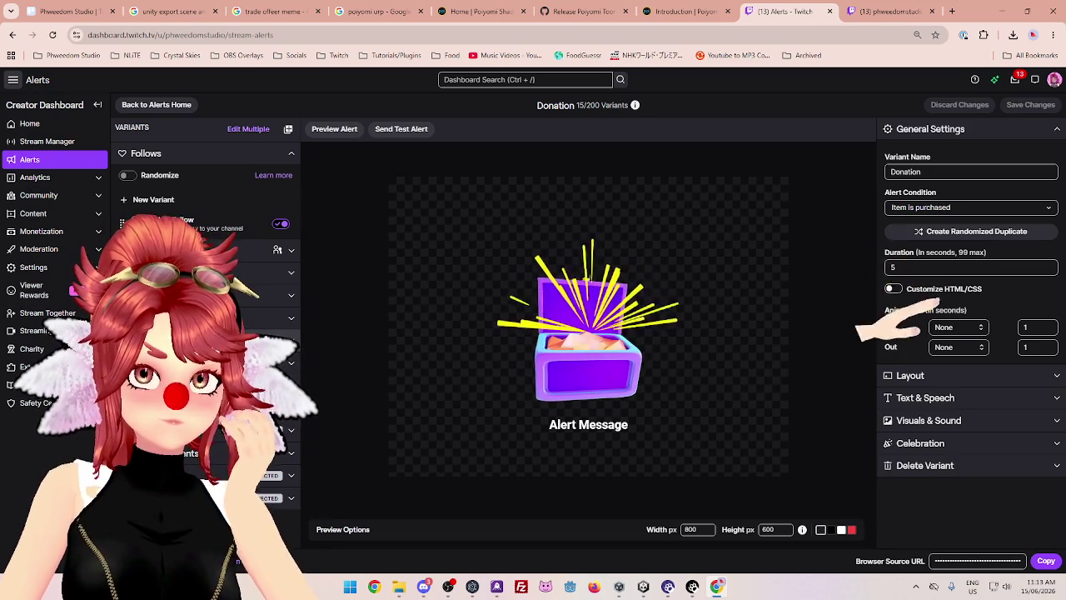
left_click(1003, 18)
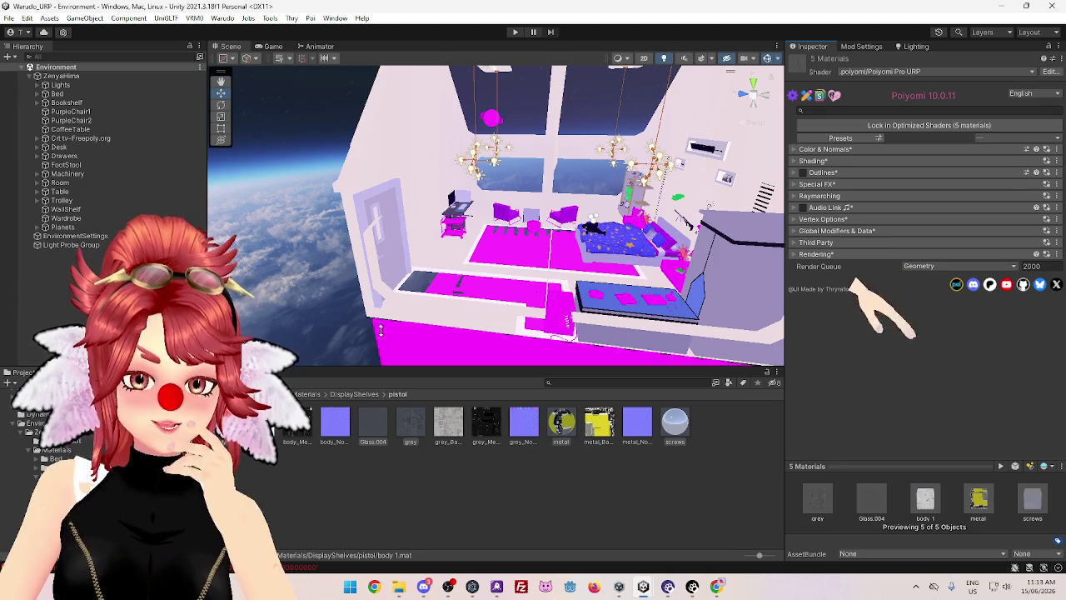
Navigate from the pistol folder back up to Materials and into the Drawers folder
left_click(360, 394)
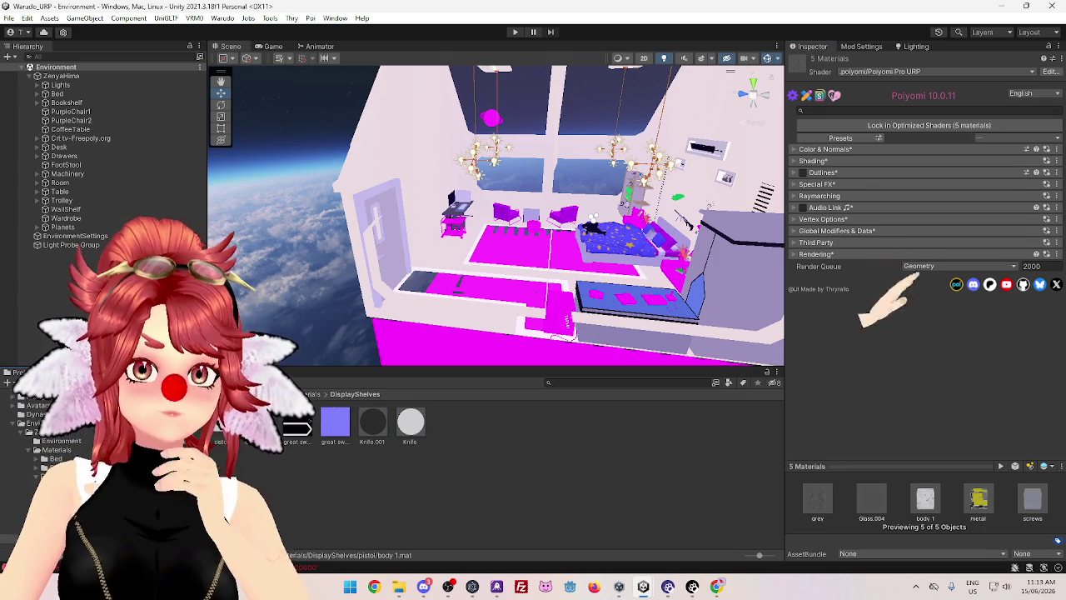
left_click(309, 394)
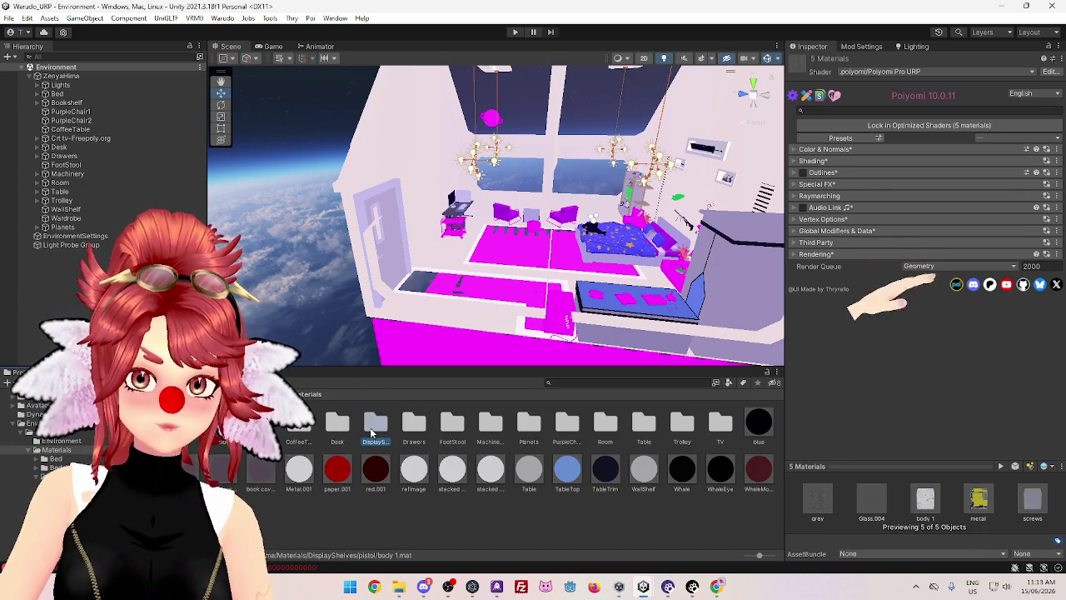
double_click(371, 432)
left_click(310, 394)
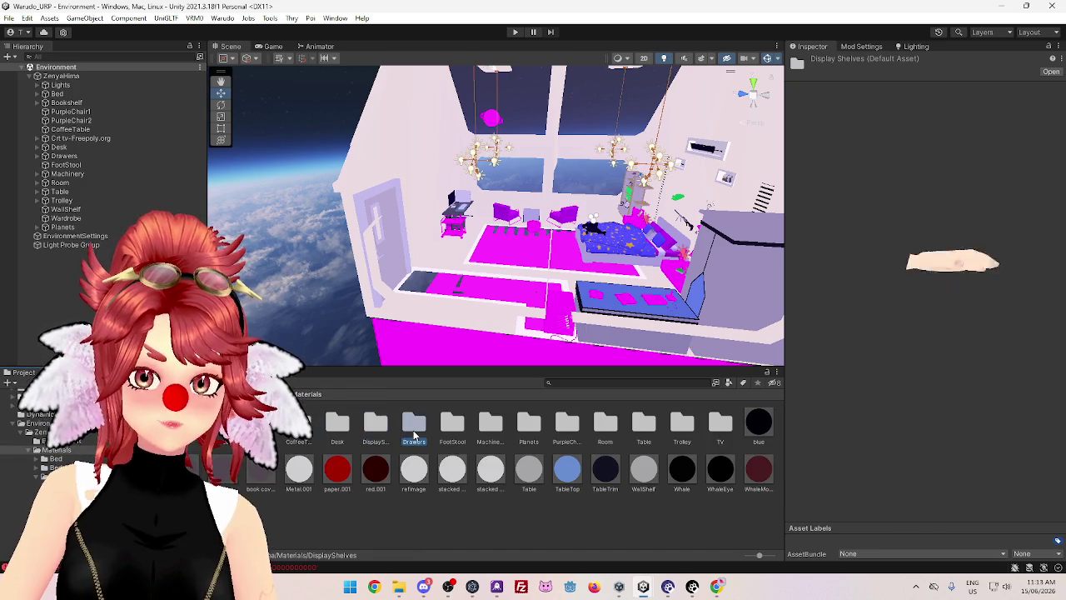
double_click(414, 427)
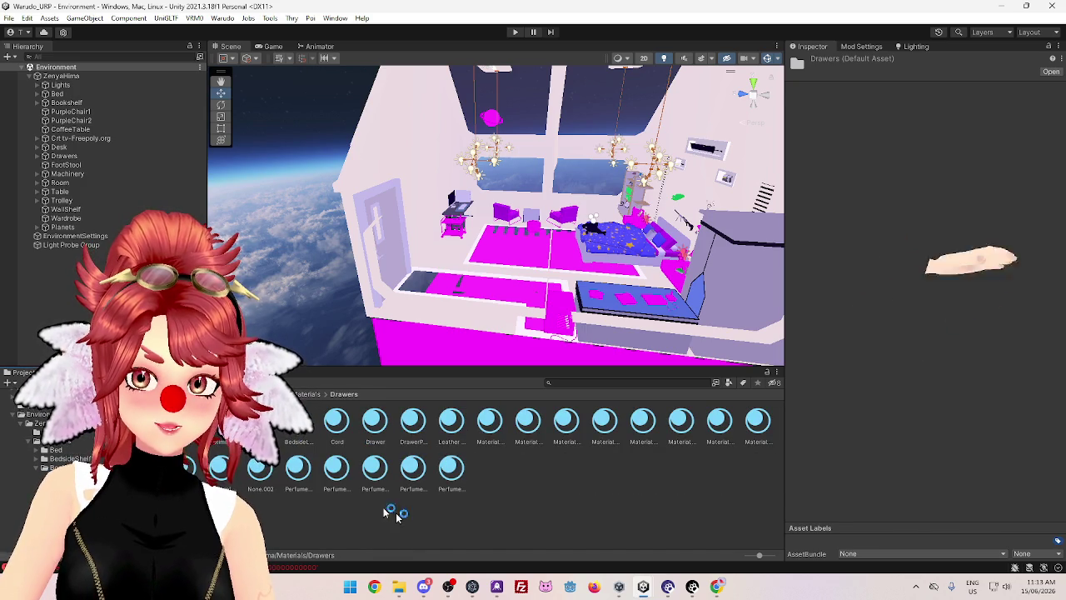
Select all 22 Drawers materials, assign .poiyomi > Poiyomi Pro URP, and return to Materials
left_click(450, 468)
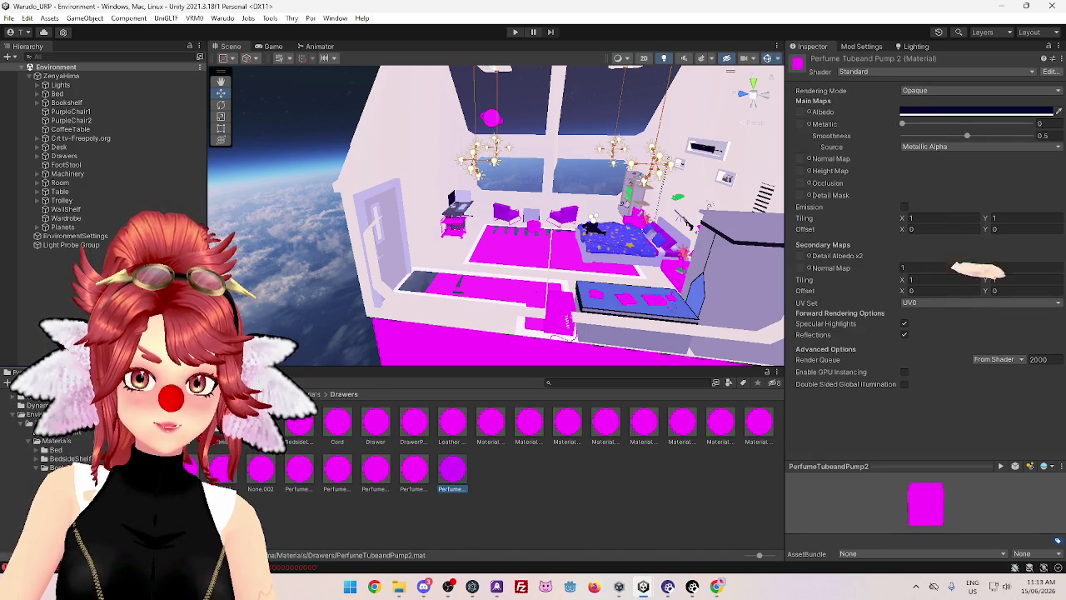
key("ctrl+a")
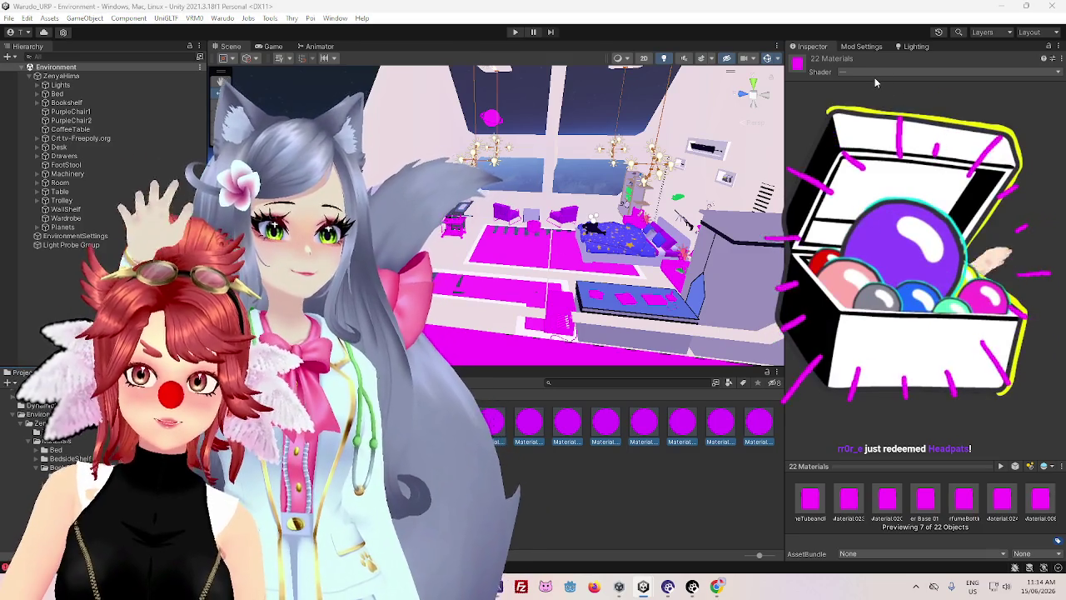
left_click(875, 75)
left_click(865, 107)
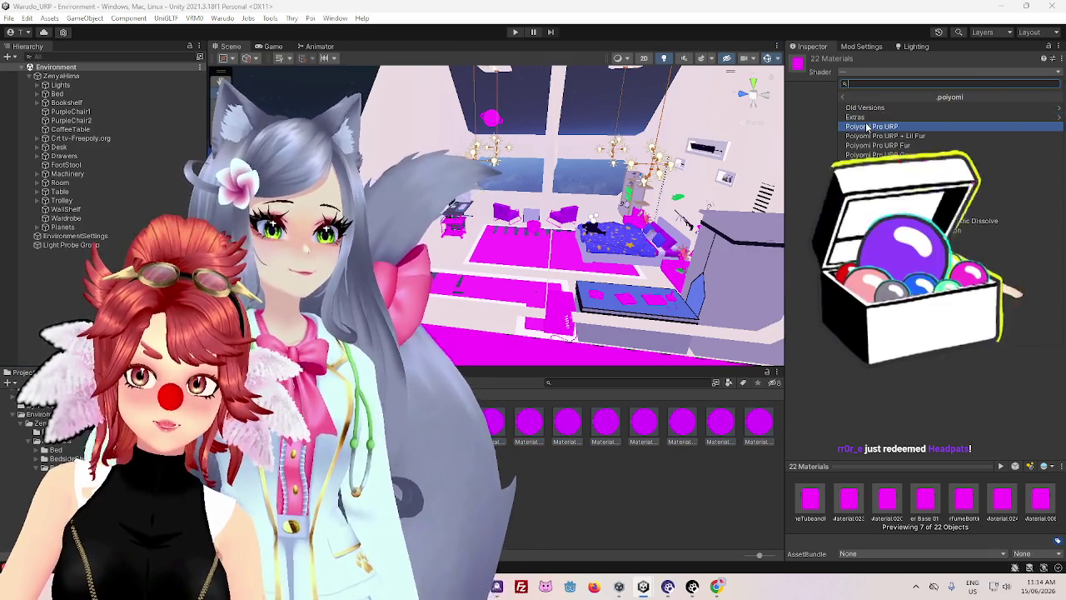
left_click(866, 126)
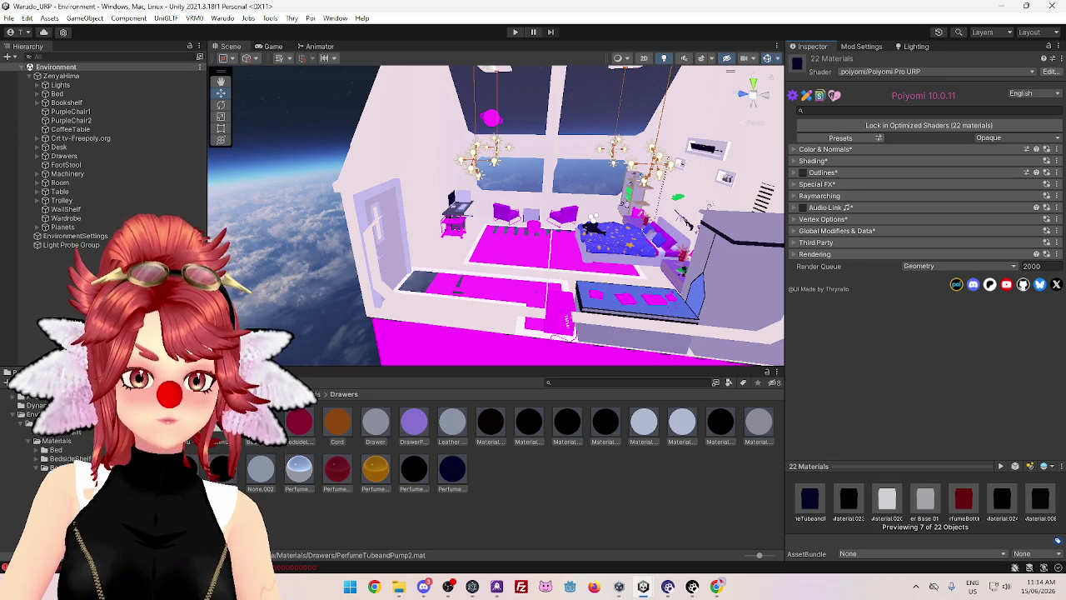
left_click(57, 440)
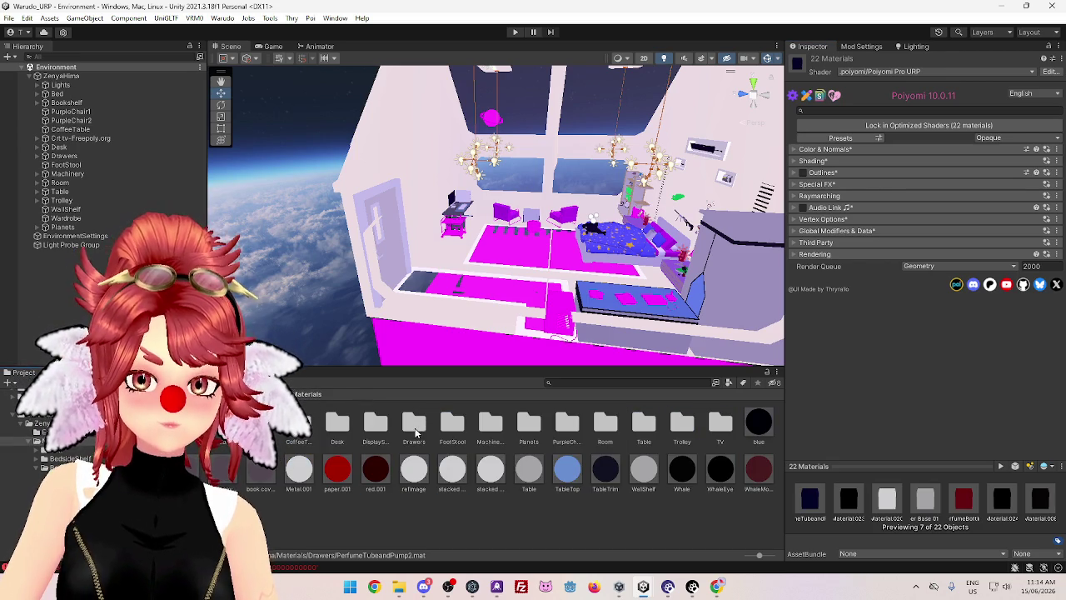
Switch both FootStool materials to the .poiyomi > Poiyomi Pro URP shader
left_click(415, 431)
double_click(415, 431)
left_click(308, 394)
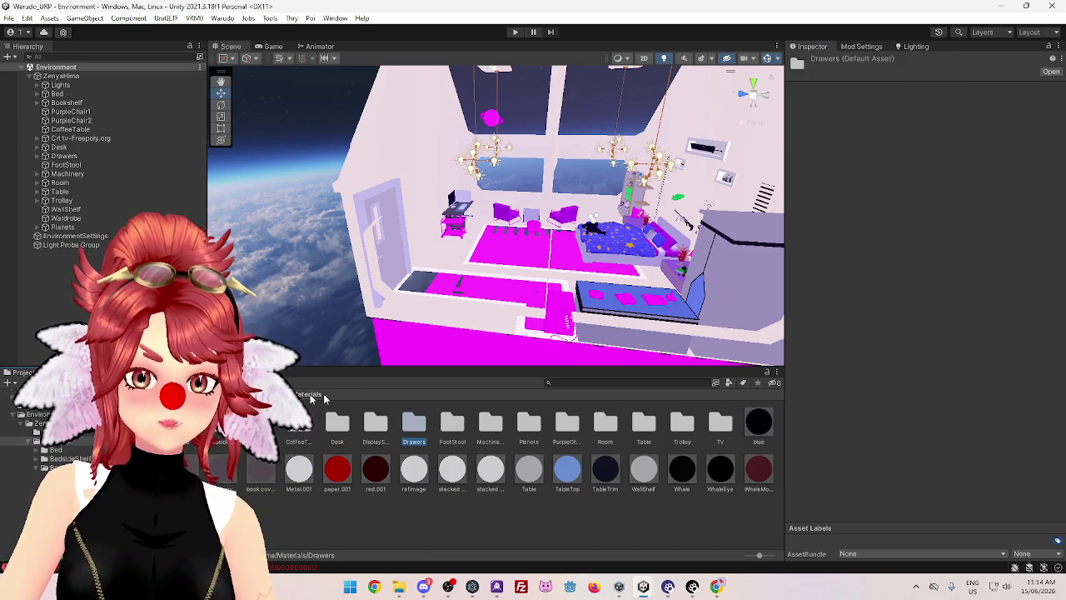
left_click(454, 425)
double_click(454, 424)
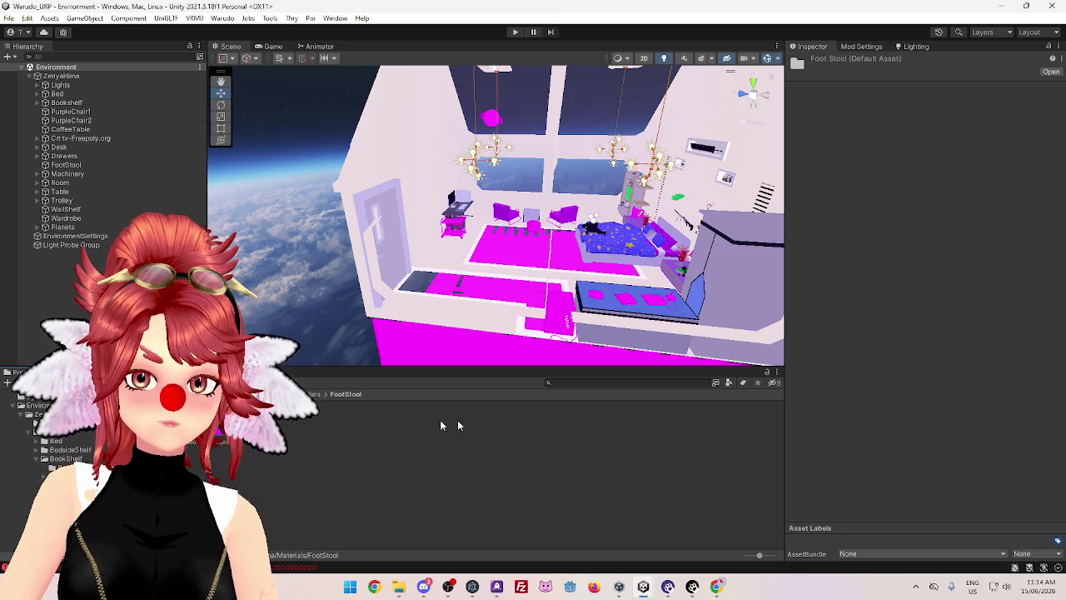
key("ctrl+a")
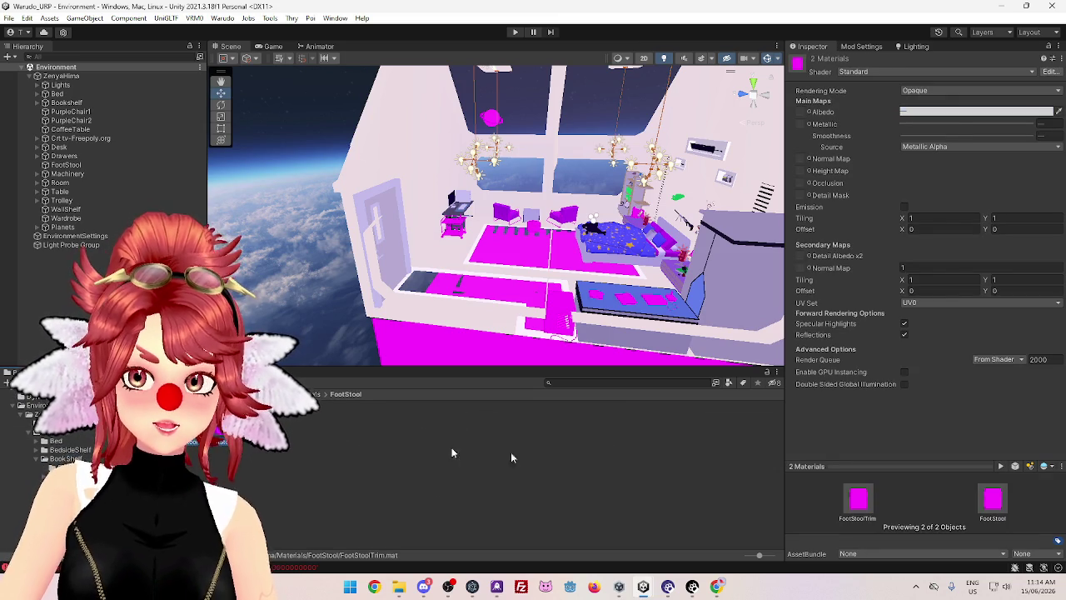
left_click(858, 71)
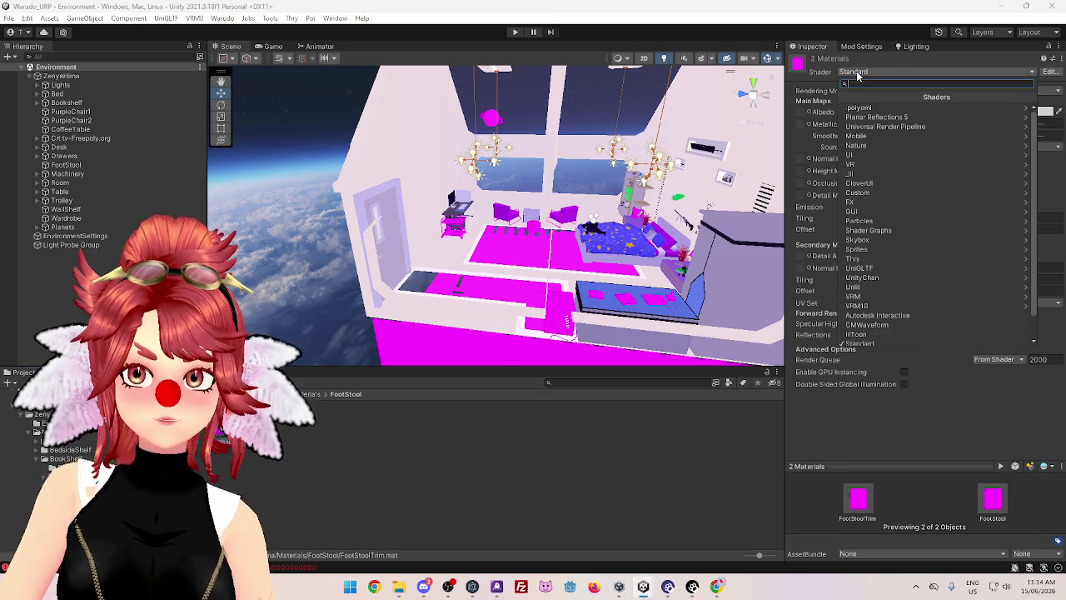
left_click(851, 107)
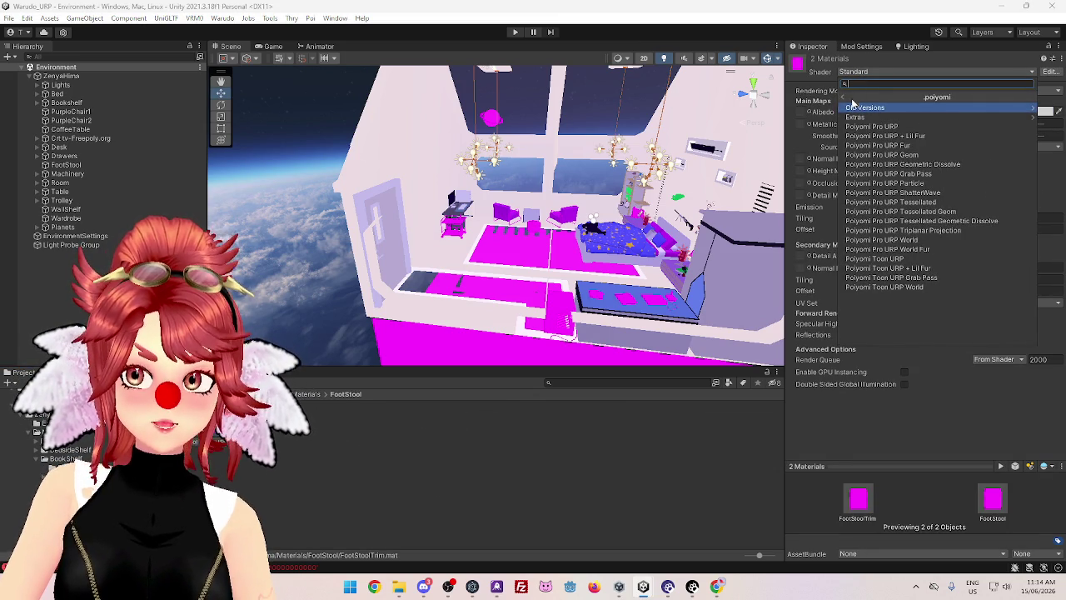
left_click(853, 103)
left_click(853, 108)
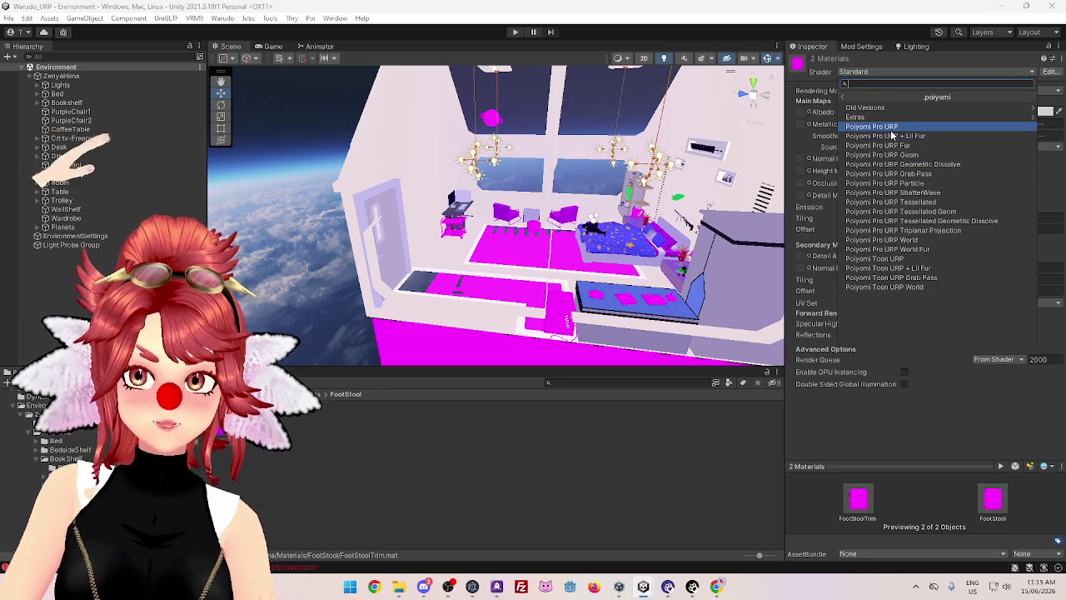
left_click(772, 219)
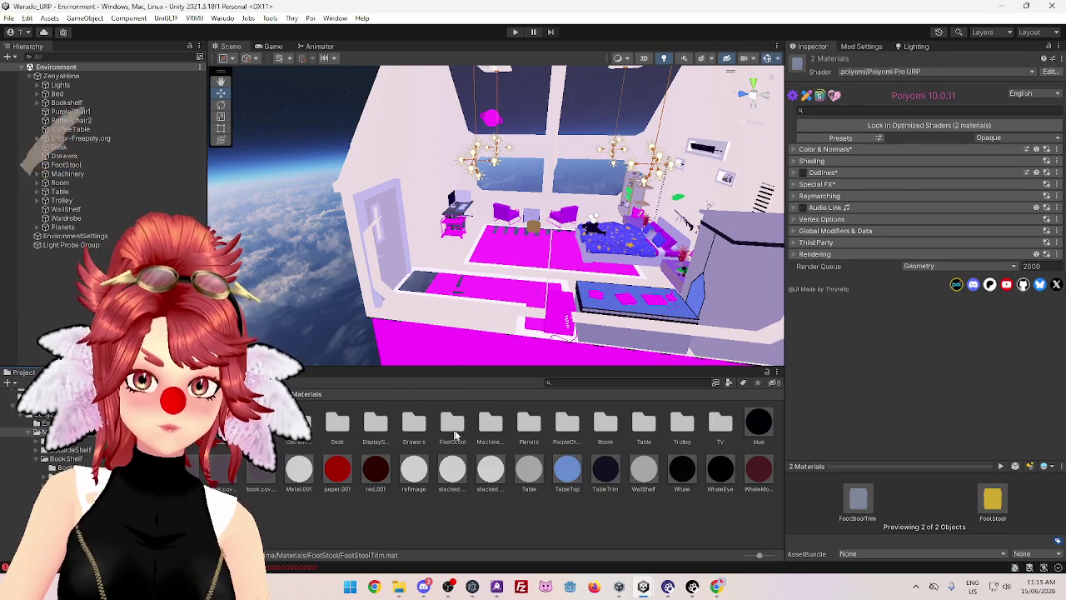
Switch all four Machinery materials to Poiyomi Pro URP, then return to the Materials folder
left_click(489, 425)
double_click(489, 426)
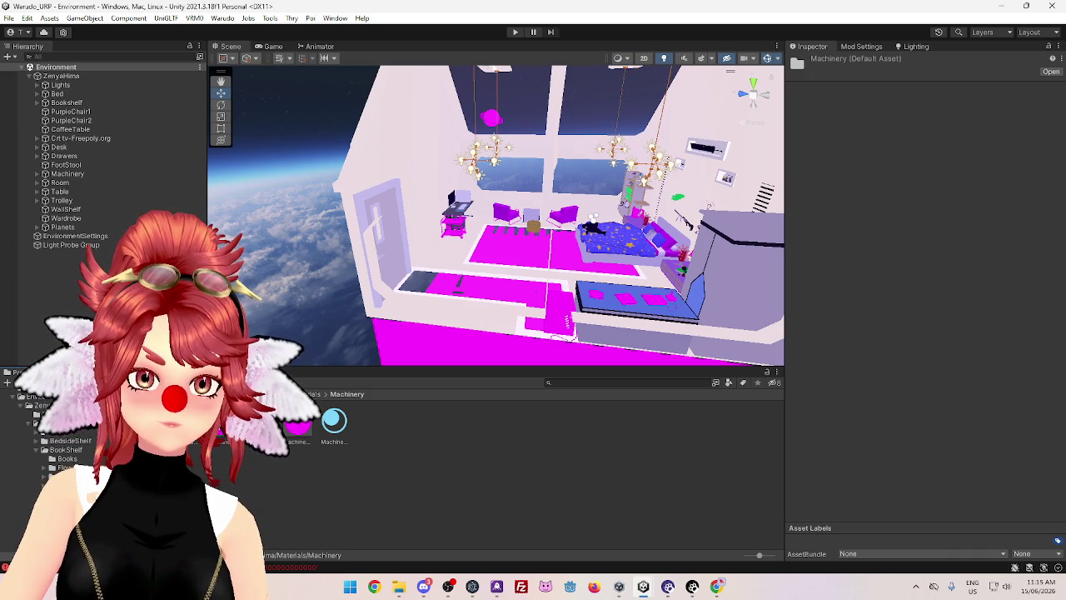
left_click(348, 448)
key("ctrl+a")
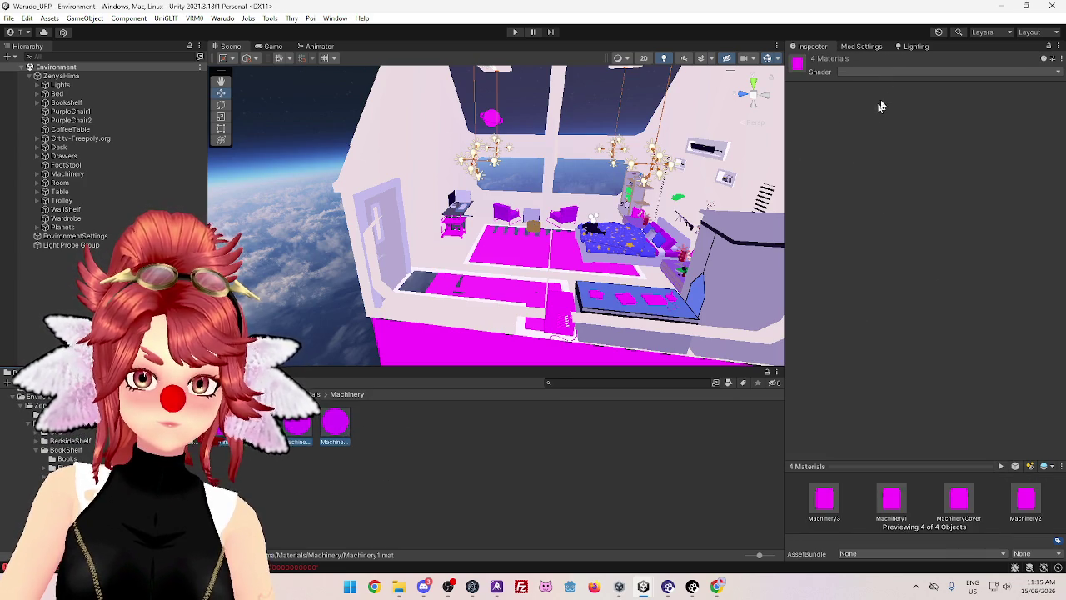
left_click(869, 71)
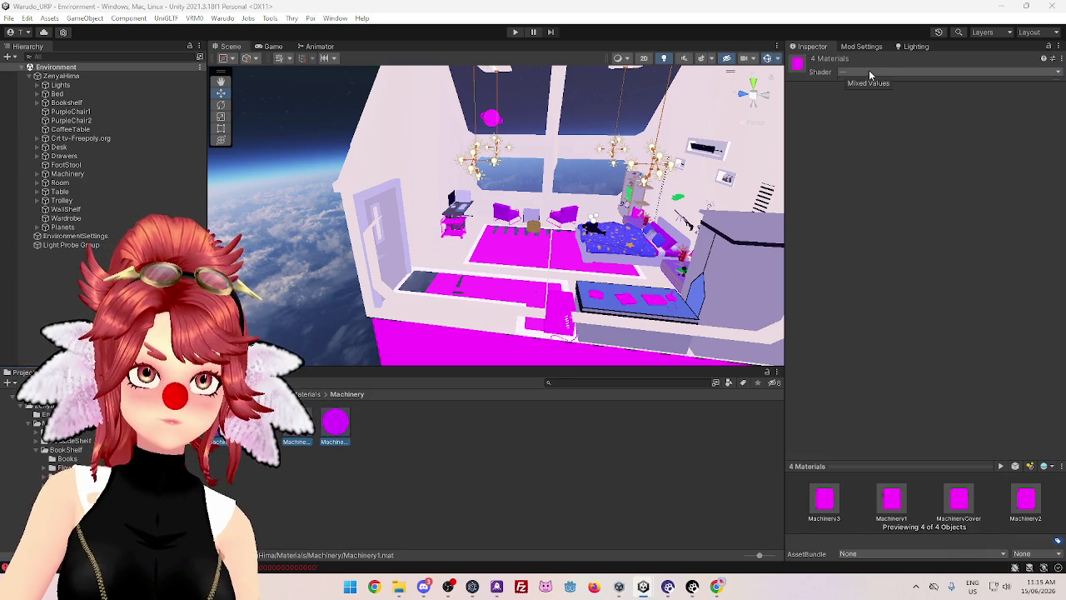
left_click(862, 107)
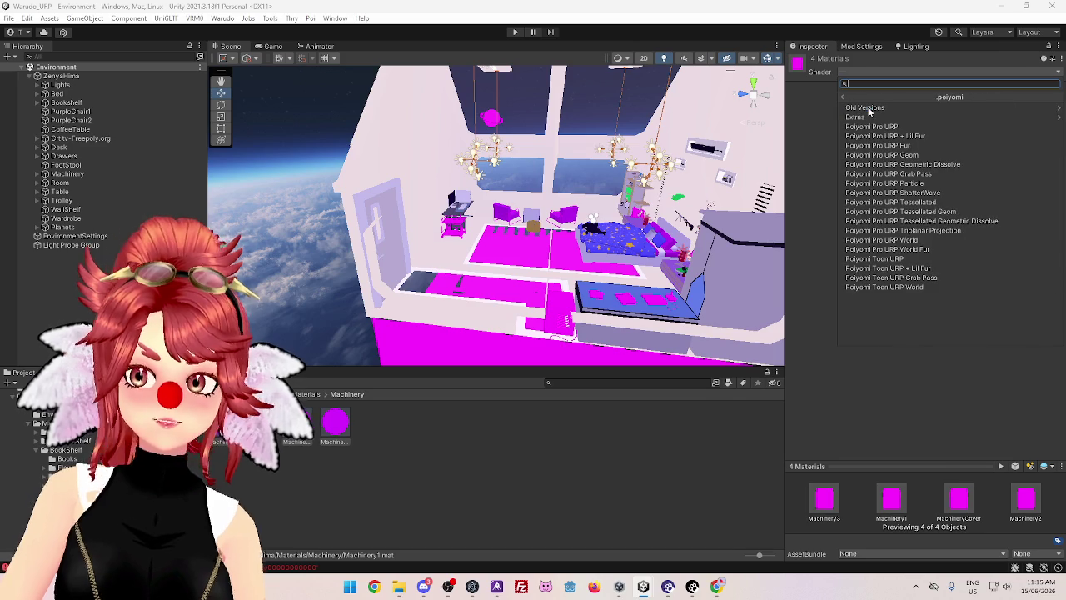
left_click(876, 127)
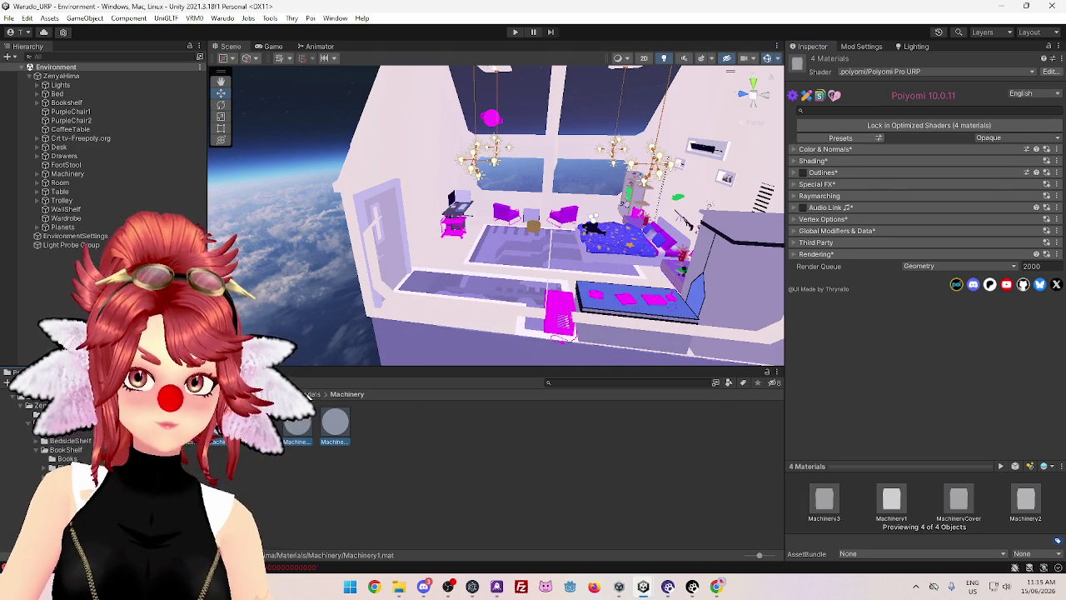
left_click(313, 394)
left_click(537, 432)
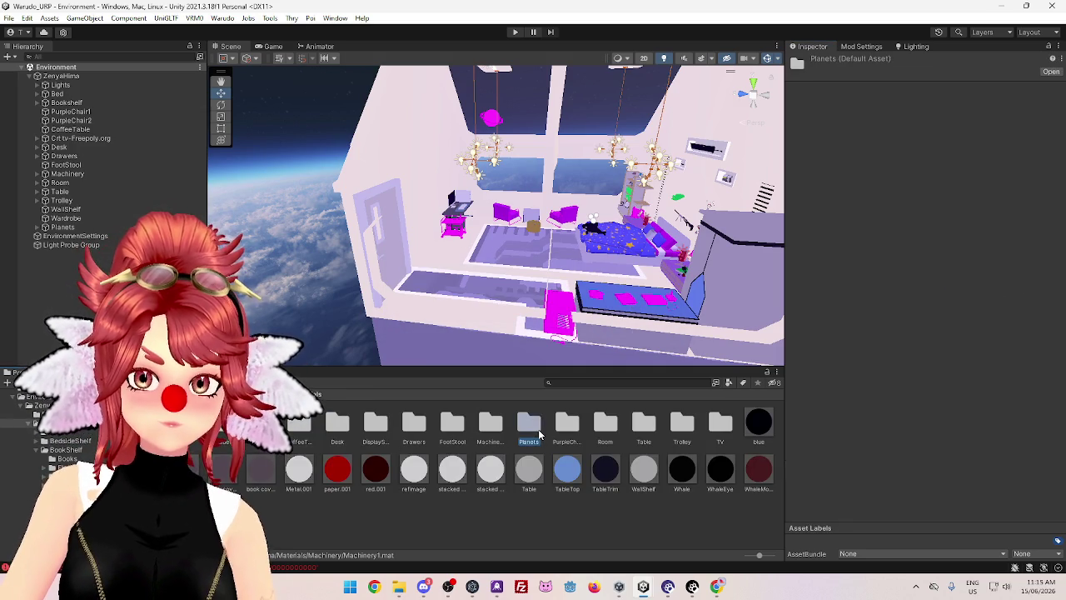
Open the Planets folder, select its 11 materials and assign .poiyomi > Poiyomi Pro URP
double_click(539, 432)
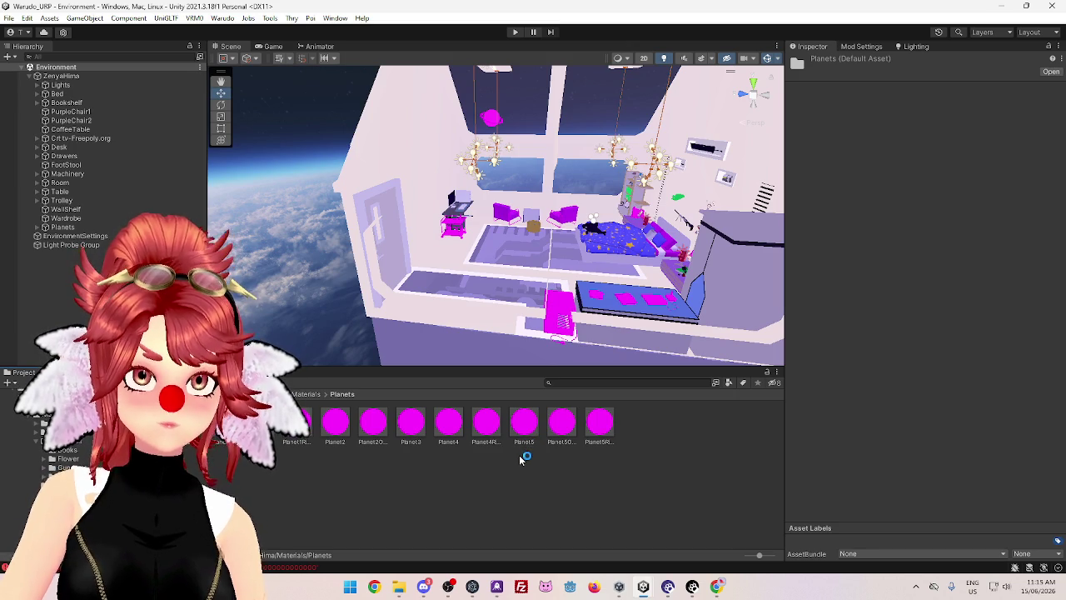
left_click(607, 426, "shift")
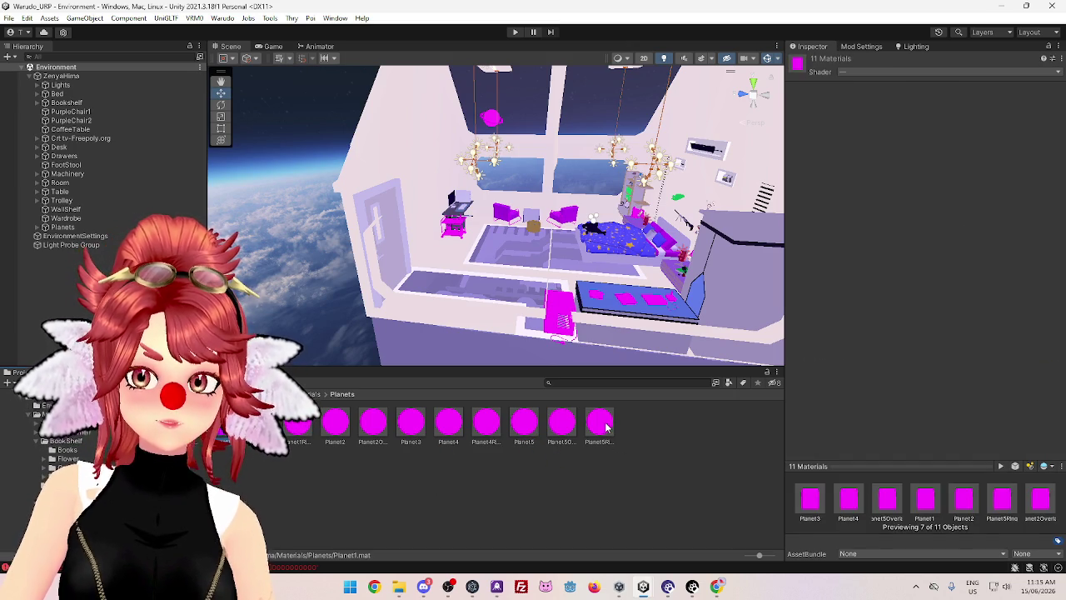
left_click(851, 71)
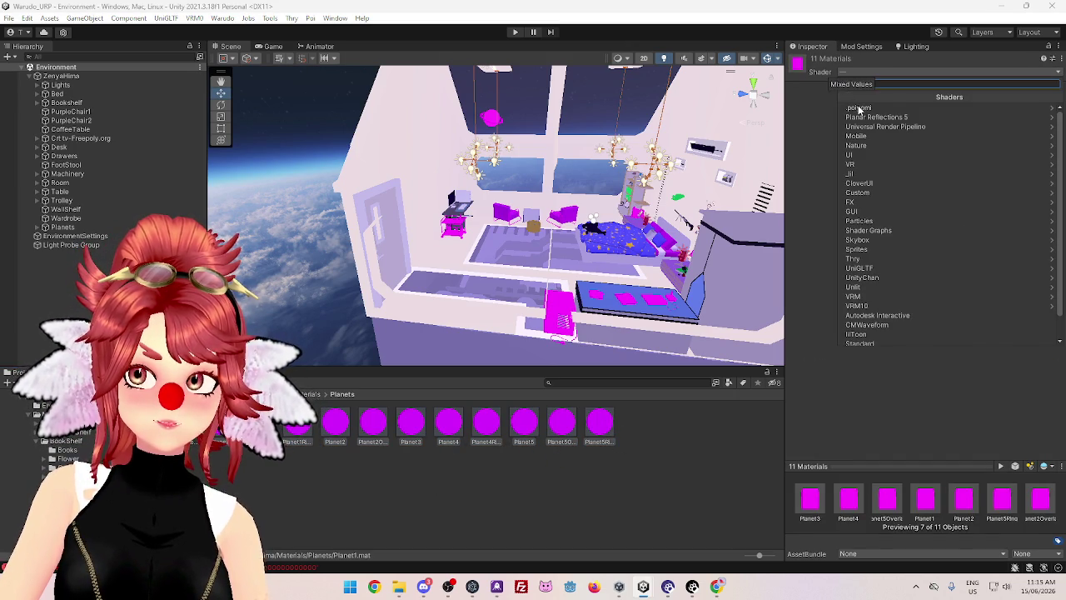
left_click(860, 108)
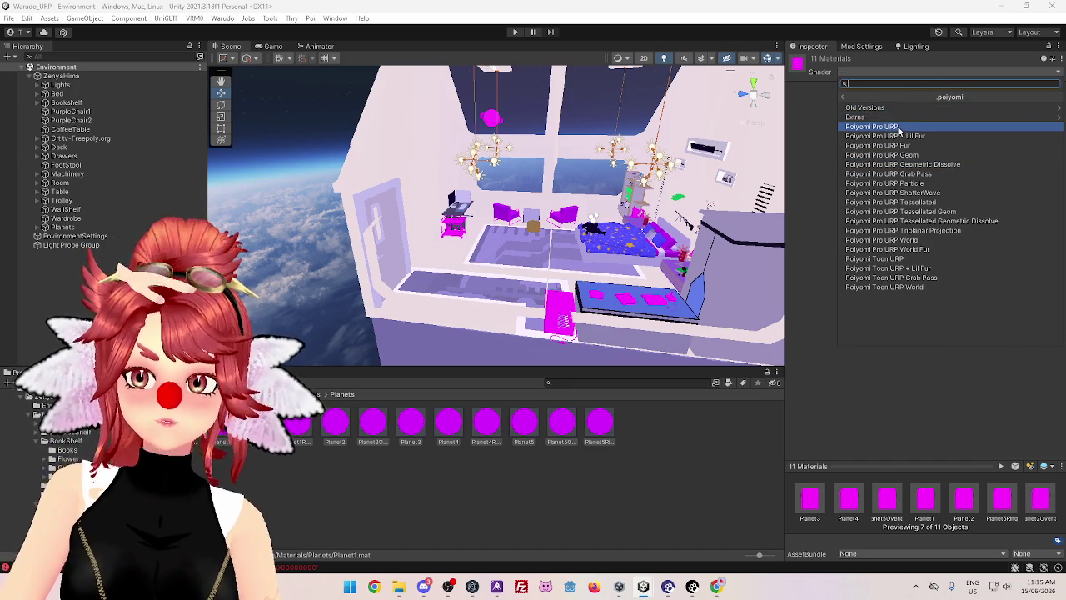
left_click(897, 126)
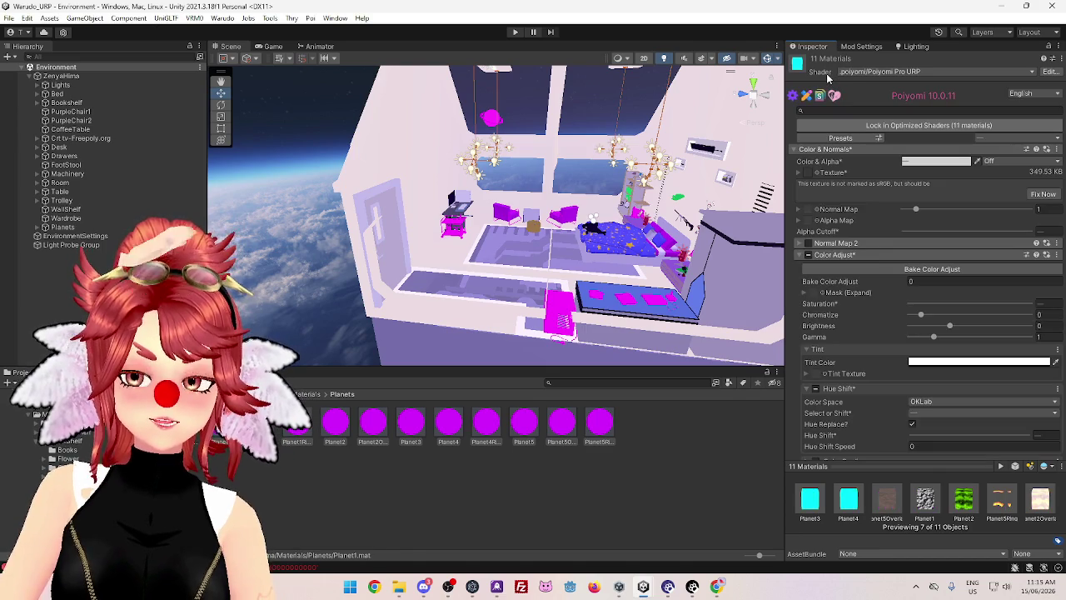
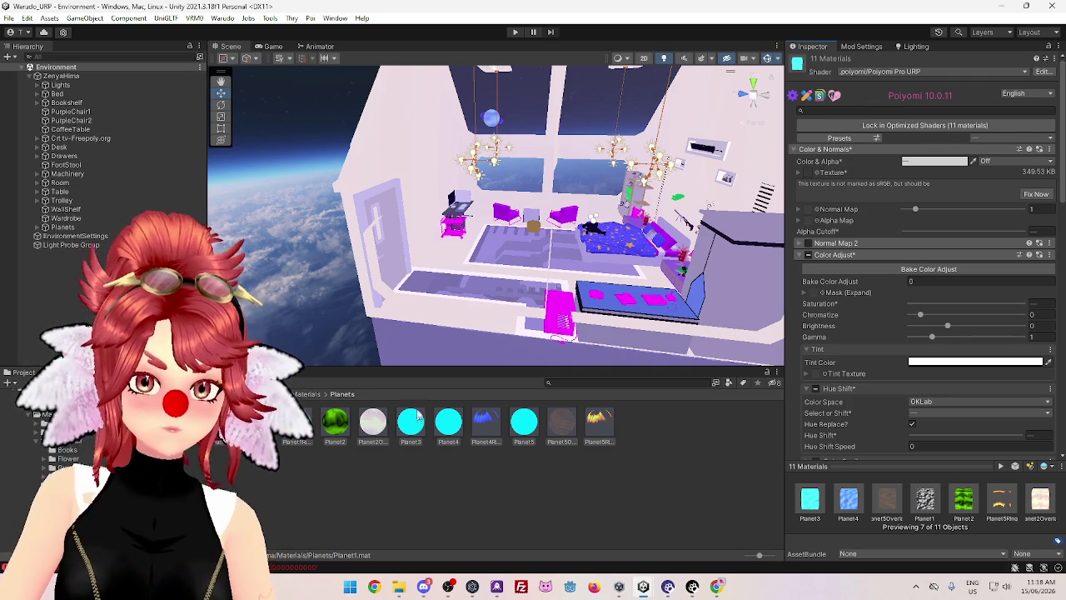
Switch both PurpleChairs materials, Chair and ChairArms, to the .poiyomi > Poiyomi Pro URP shader
left_click(310, 396)
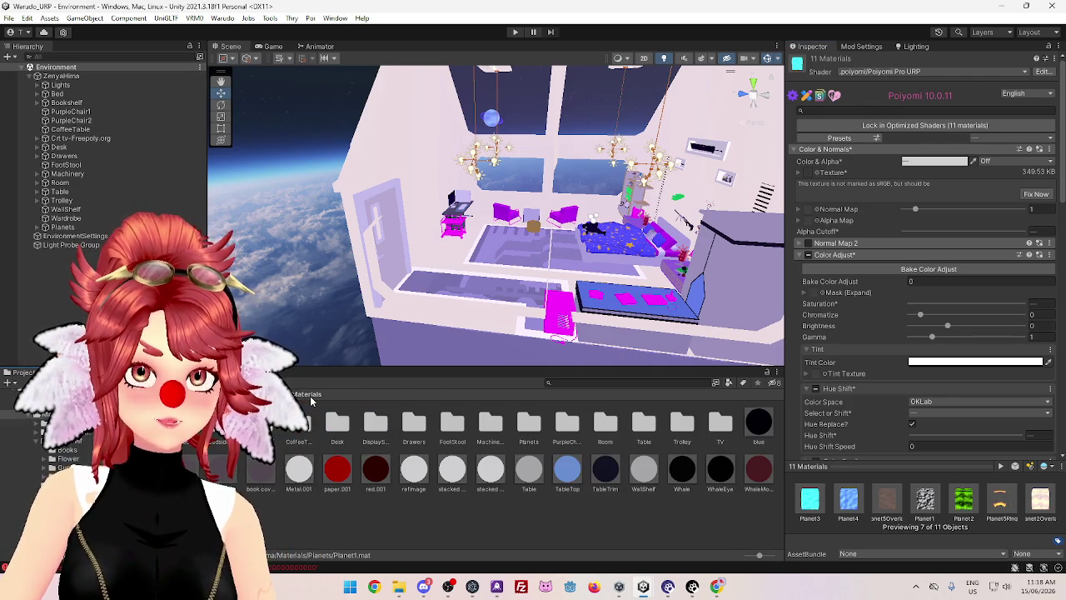
double_click(565, 425)
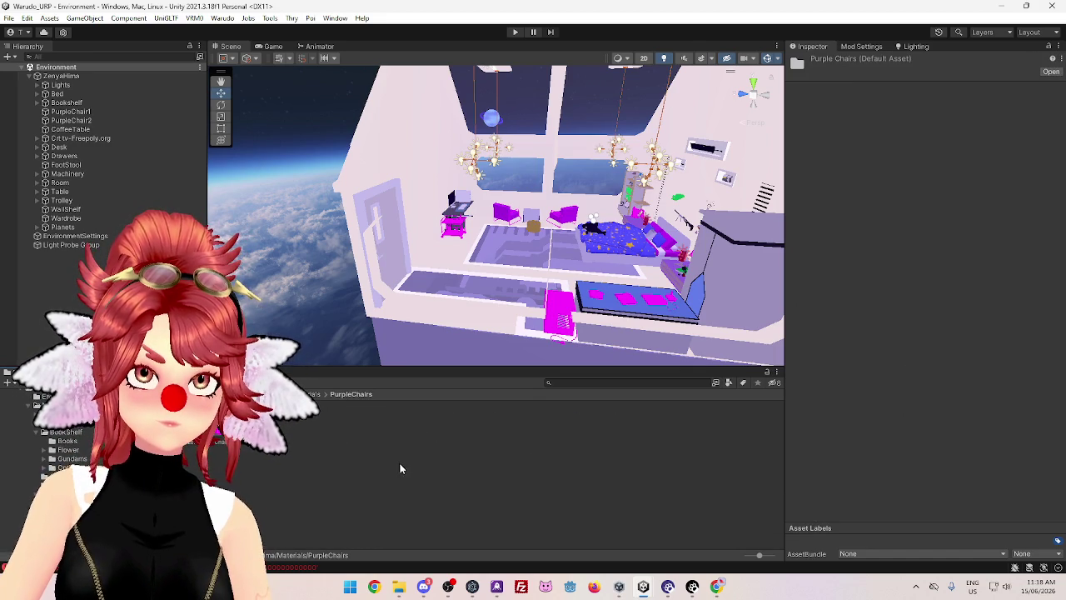
left_click(252, 450)
key("ctrl+a")
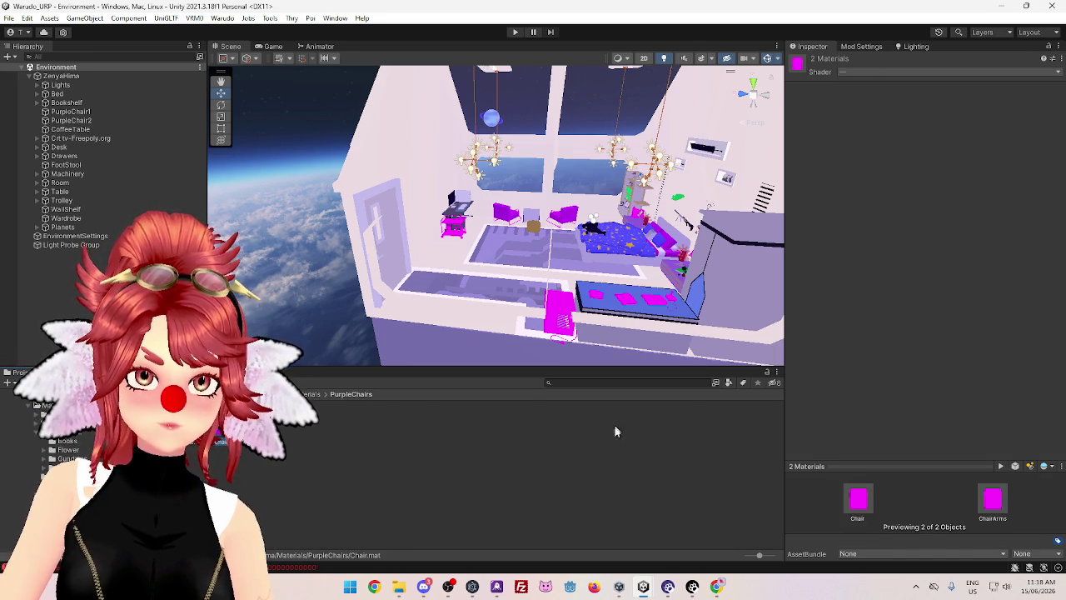
left_click(861, 73)
left_click(867, 112)
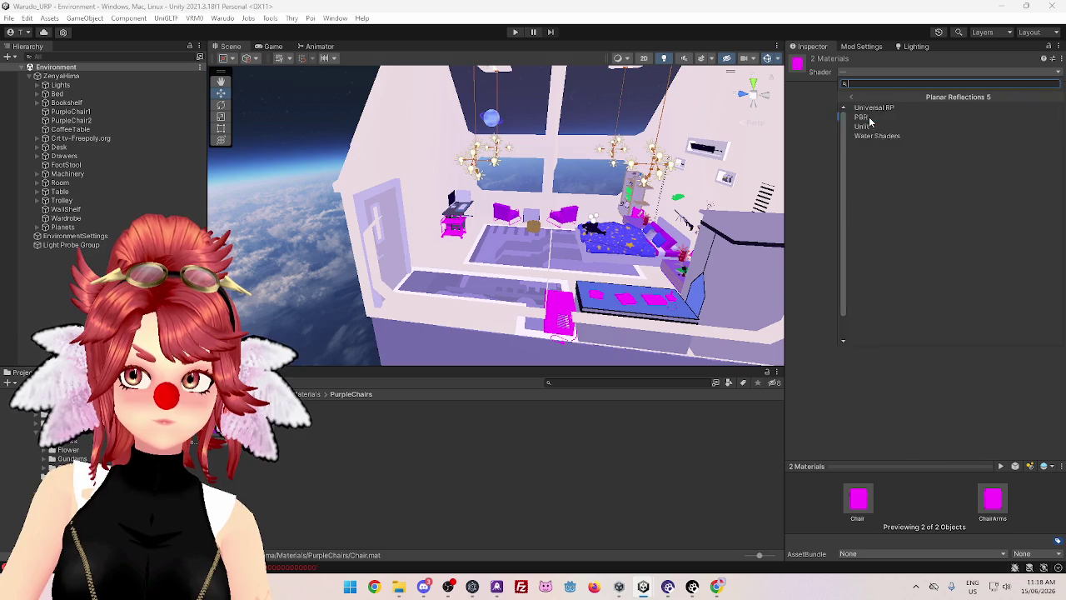
left_click(845, 97)
left_click(859, 104)
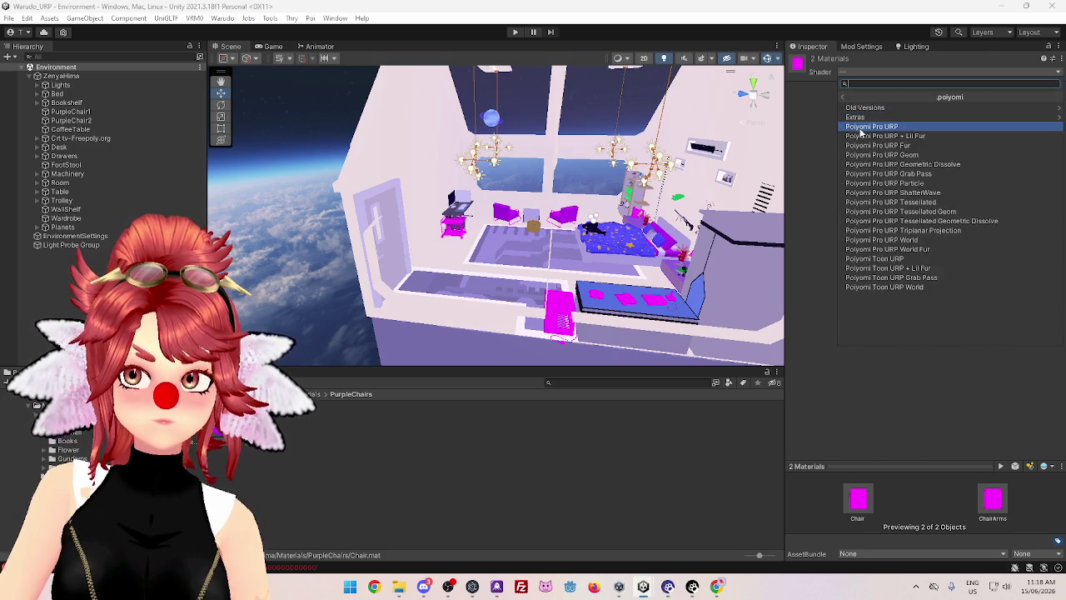
left_click(866, 117)
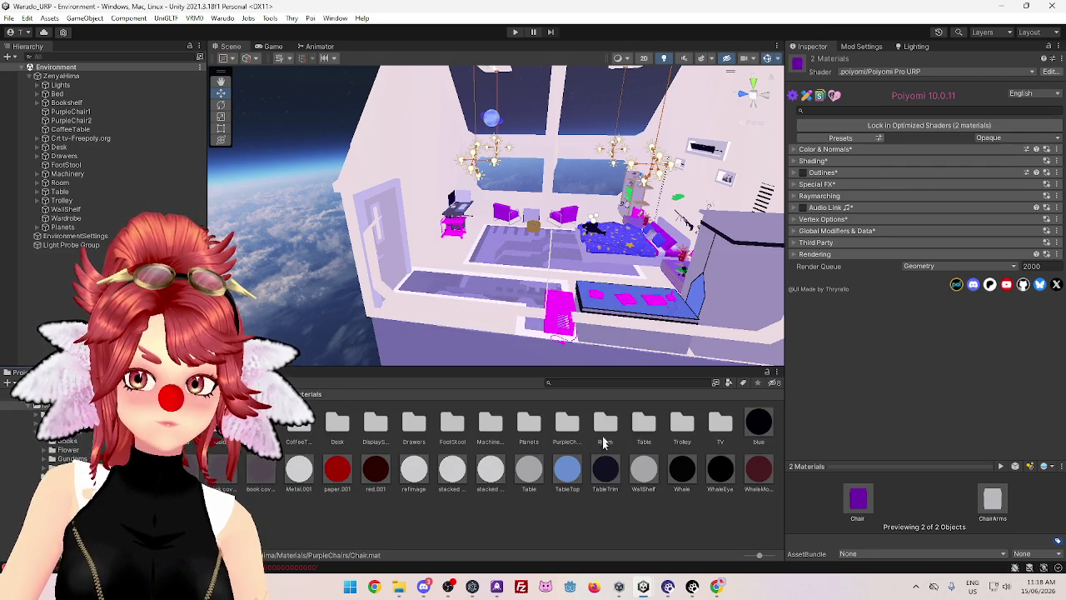
double_click(573, 432)
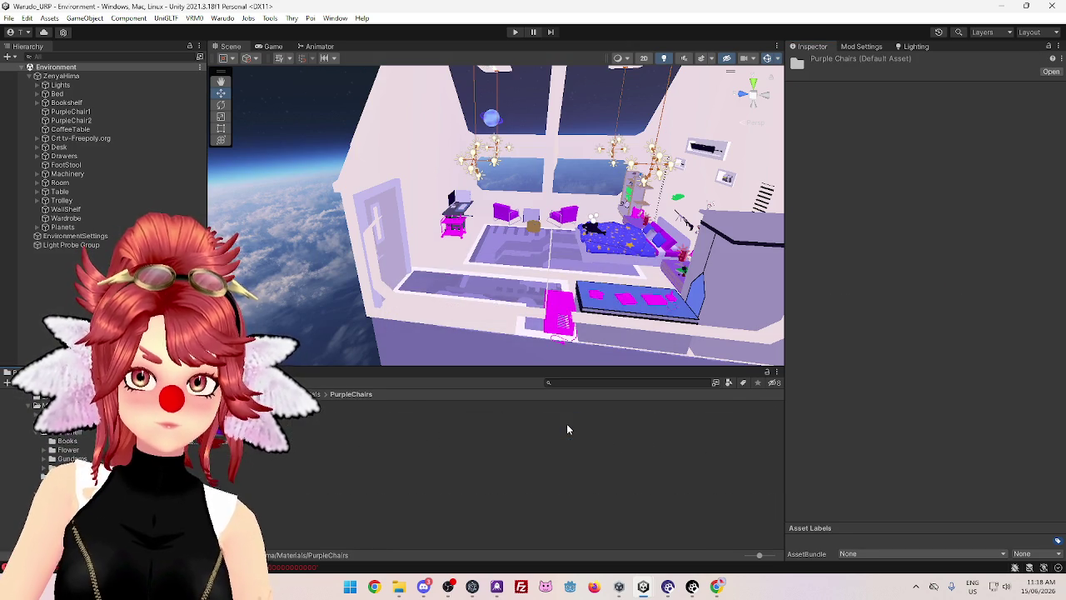
Set both Table > Atari materials to the Poiyomi Pro URP shader
left_click(308, 394)
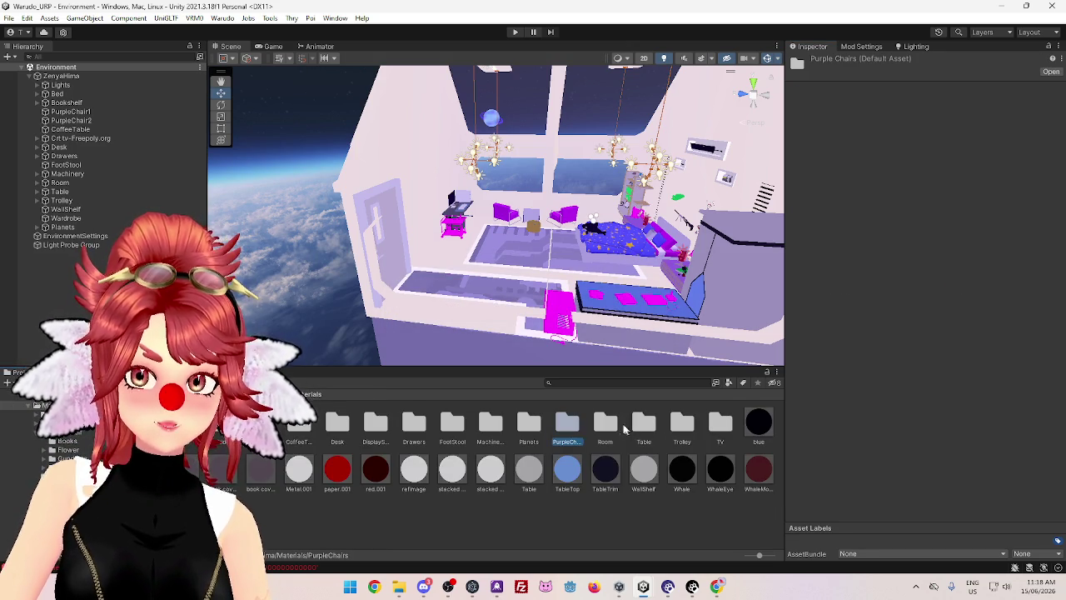
left_click(607, 426)
double_click(643, 424)
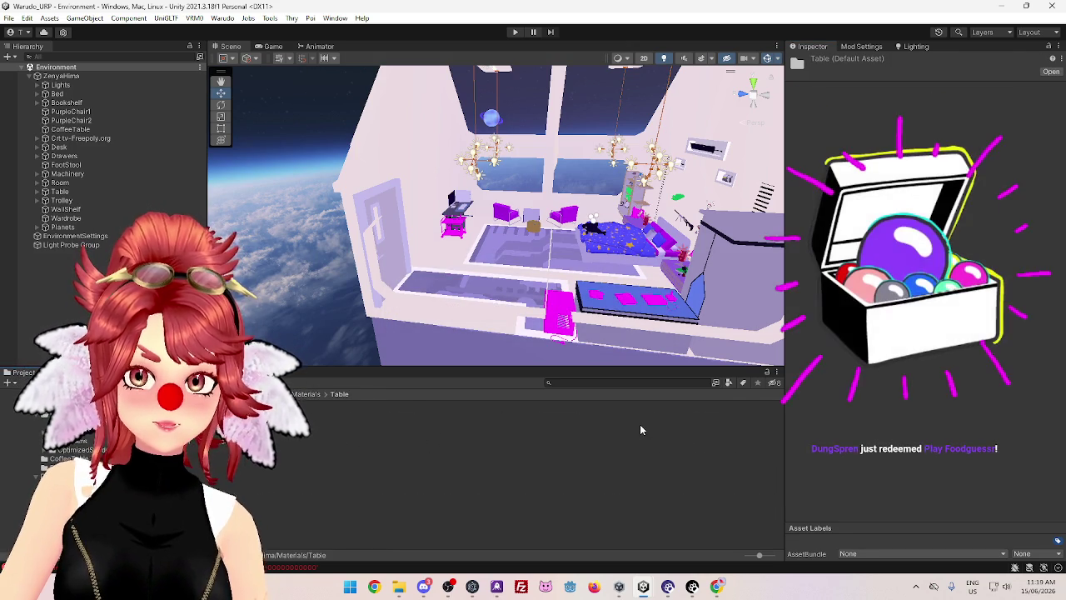
double_click(296, 423)
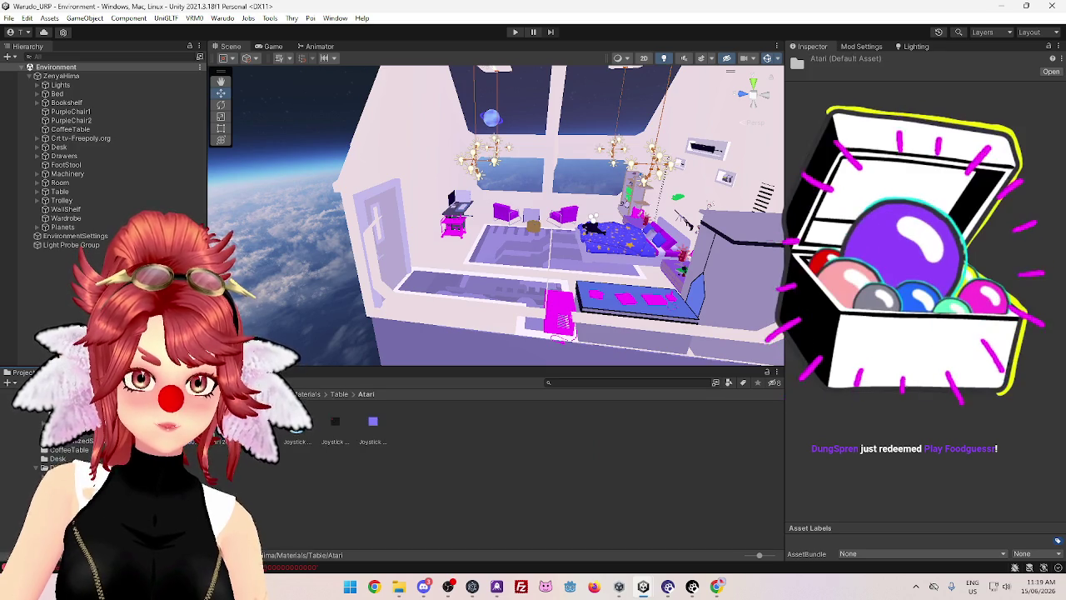
left_click(296, 420)
left_click(373, 421, "ctrl")
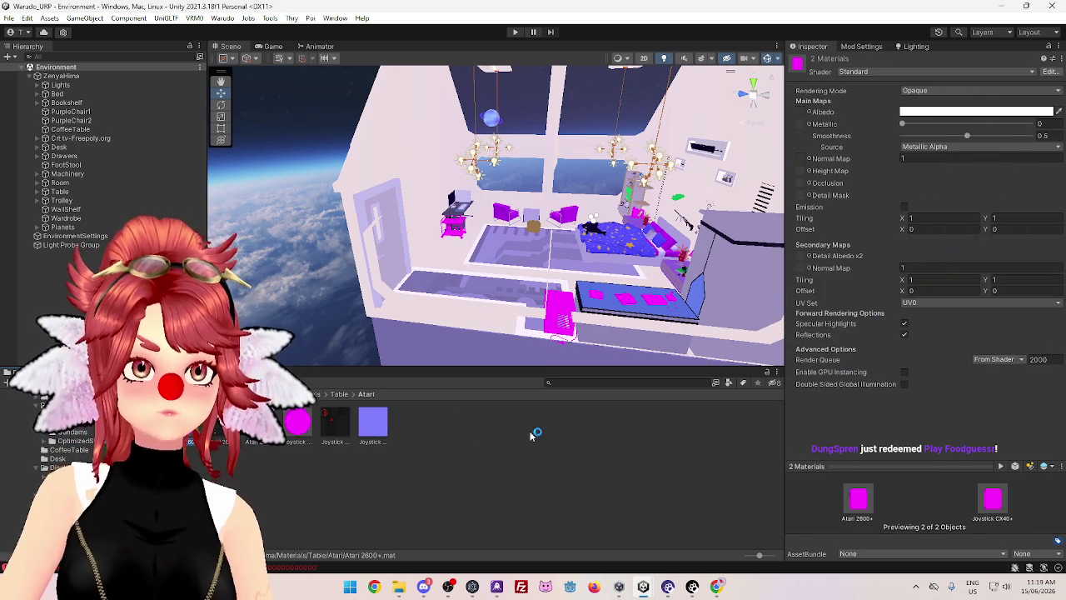
left_click(882, 72)
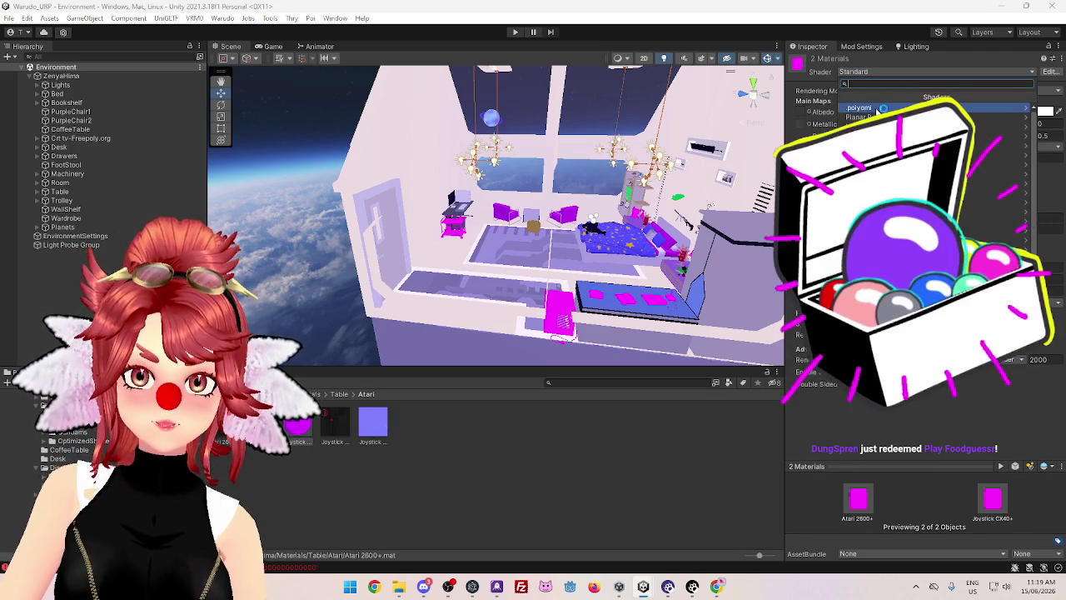
left_click(957, 117)
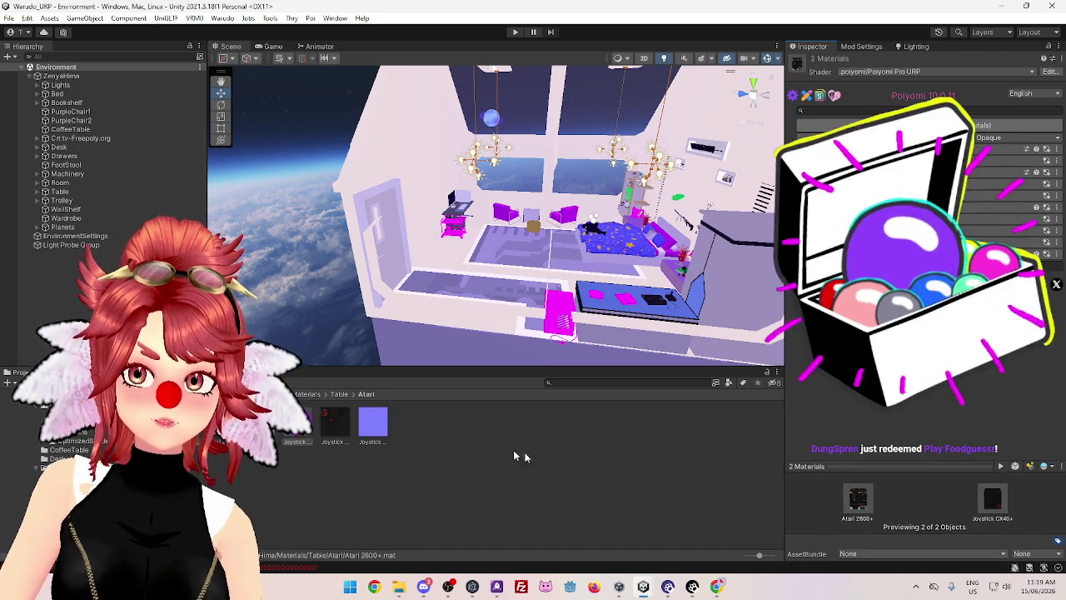
Set all three N64 materials to the Poiyomi Pro URP shader
left_click(83, 475)
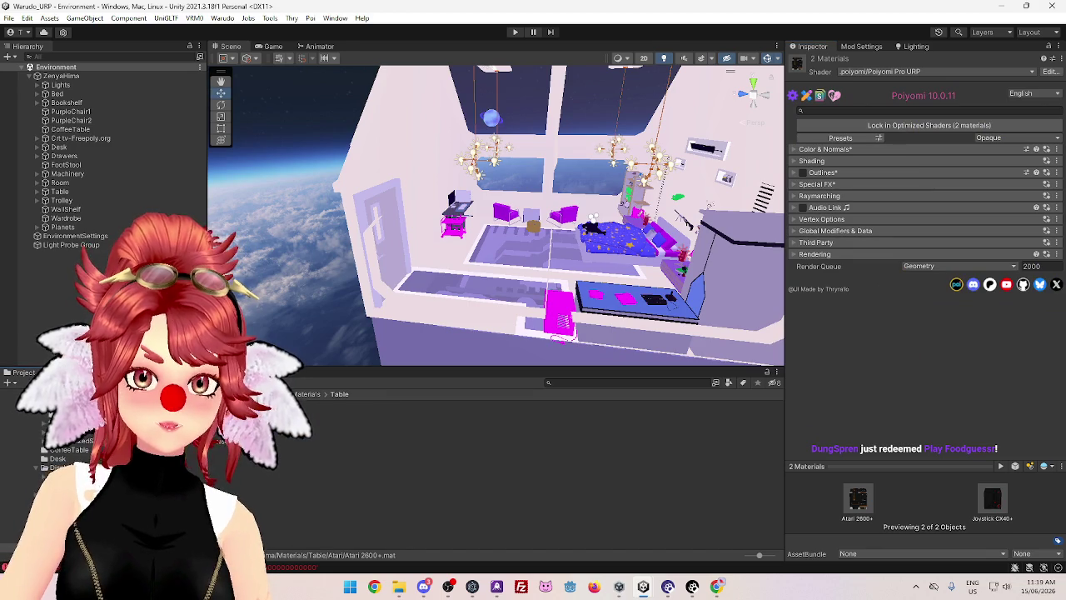
double_click(212, 453)
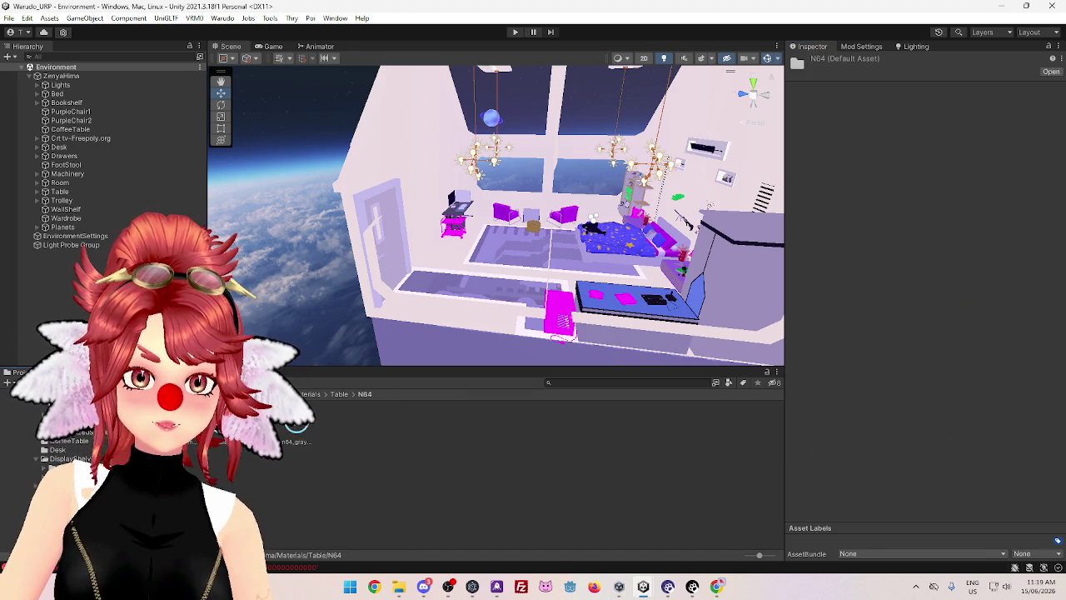
key("ctrl+a")
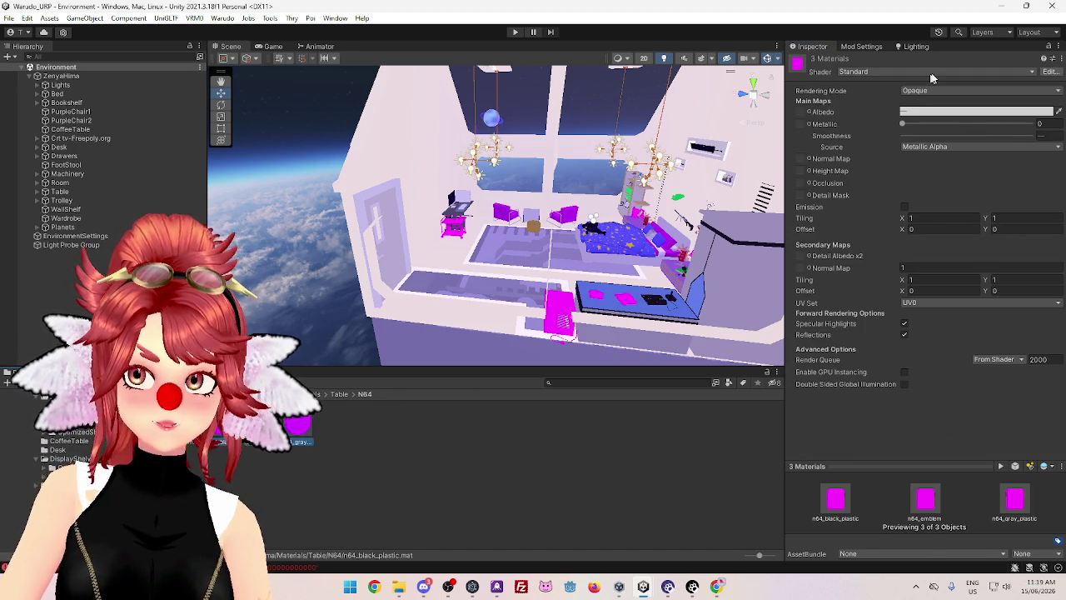
left_click(931, 73)
left_click(874, 109)
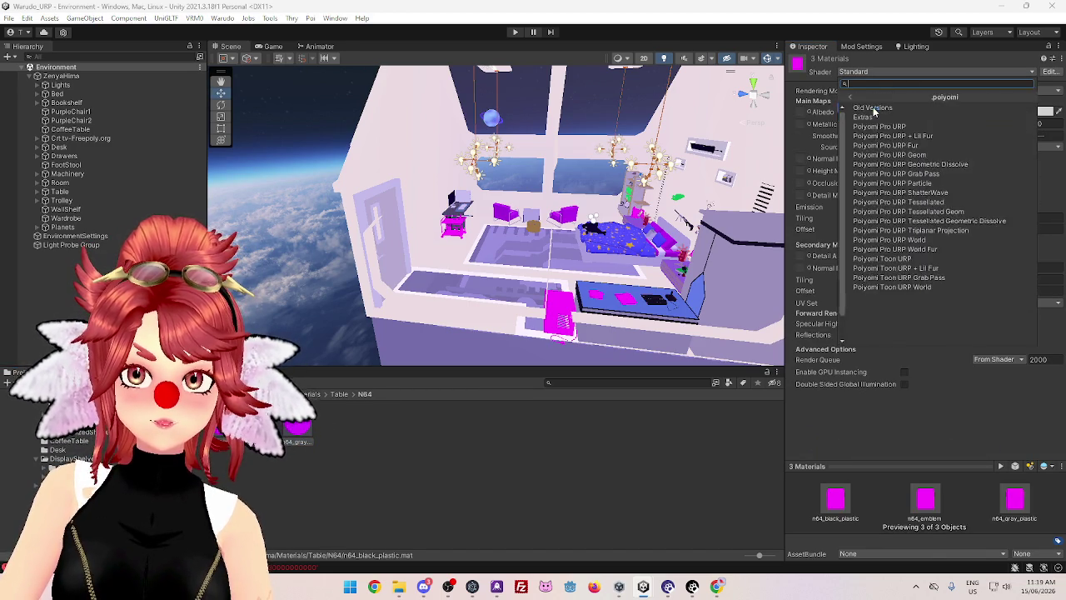
left_click(870, 124)
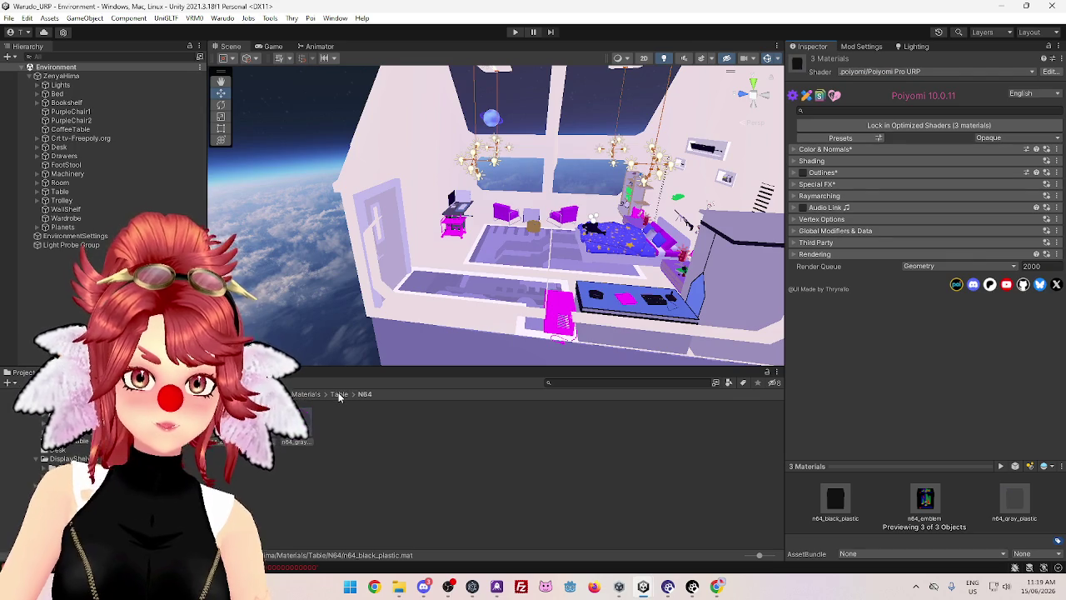
Set all four PS3 materials to the Poiyomi Pro URP shader
left_click(59, 432)
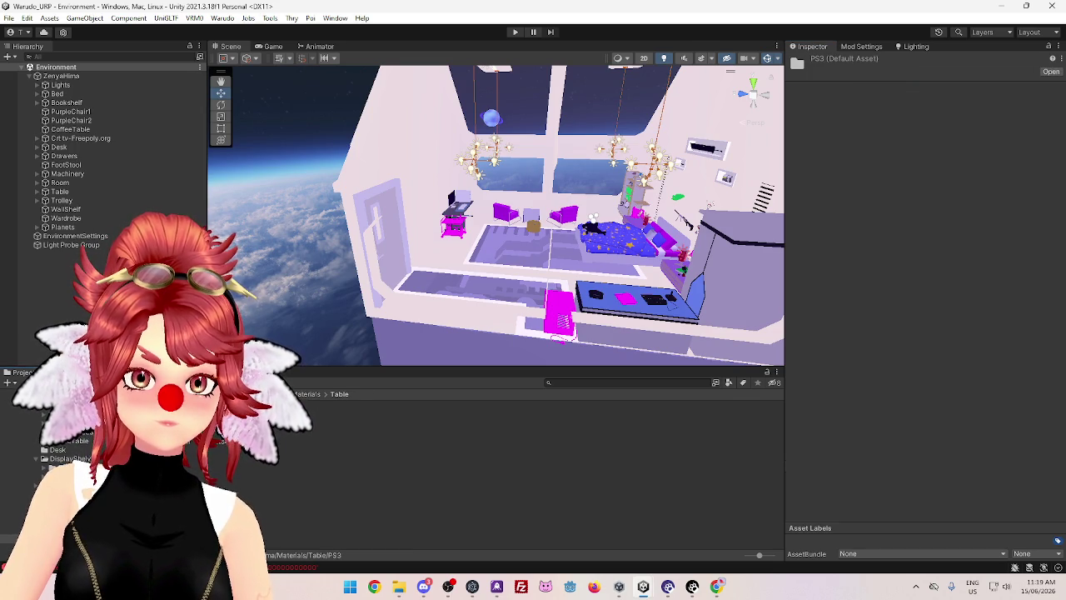
key("ctrl+a")
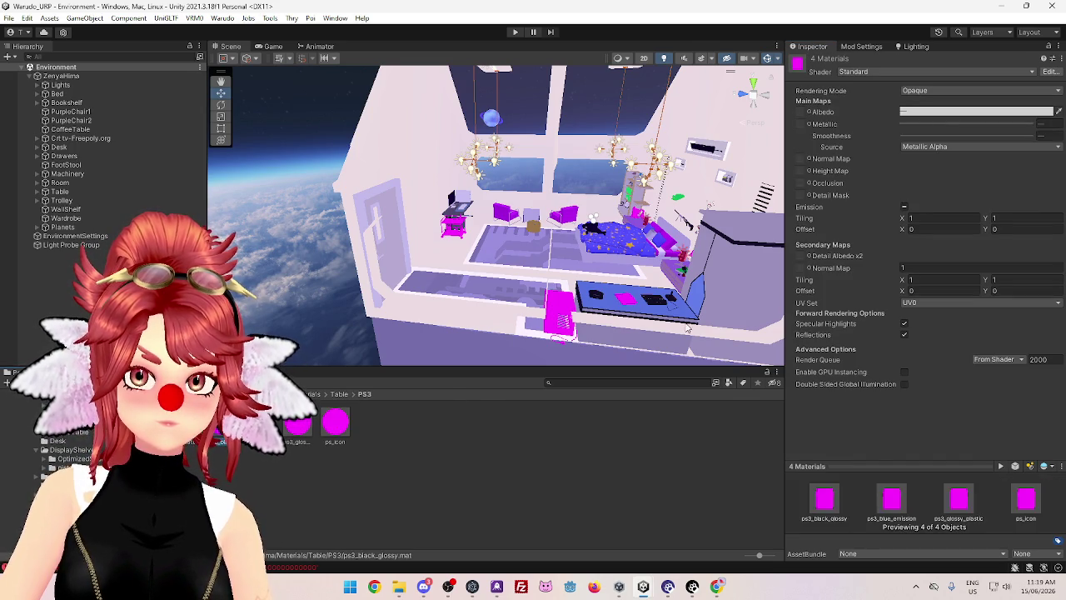
left_click(877, 71)
left_click(875, 107)
left_click(886, 127)
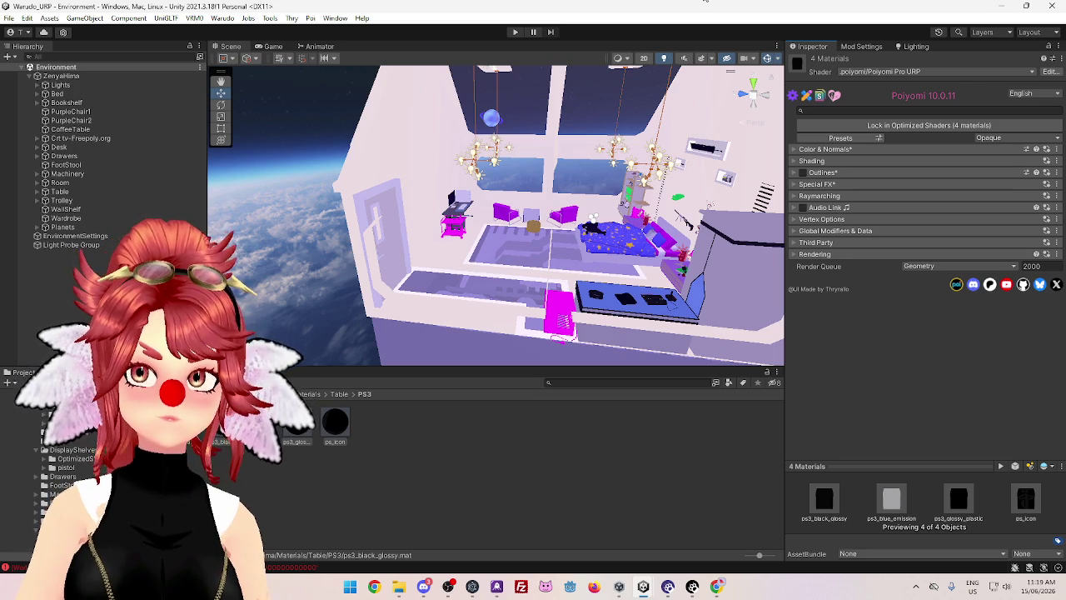
key("alt+Tab")
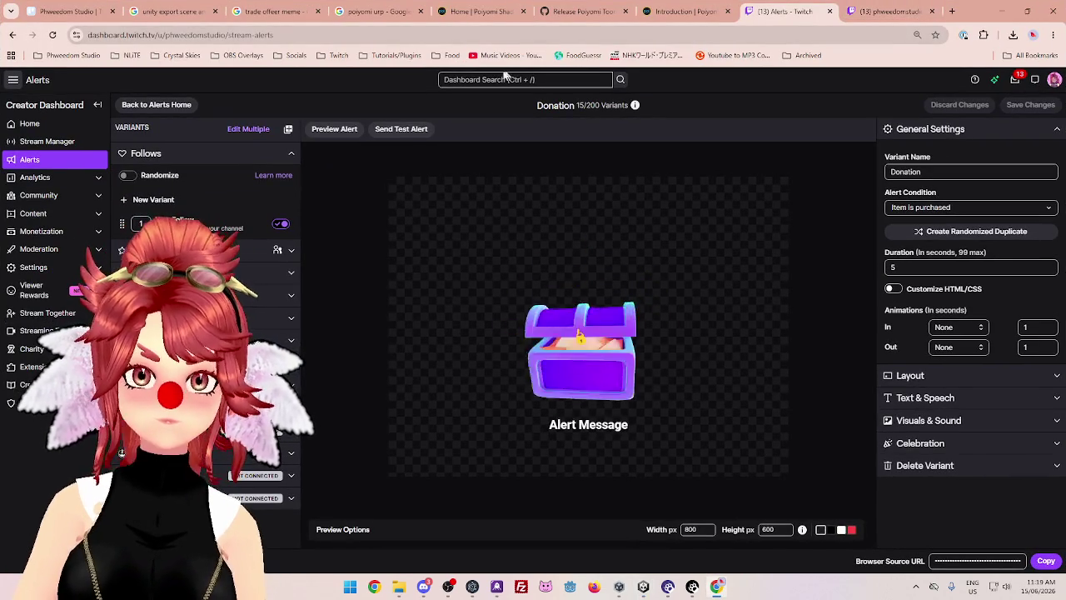
Close the stream channel tab and open Google Maps in a new browser tab
left_click(583, 55)
left_click(889, 11)
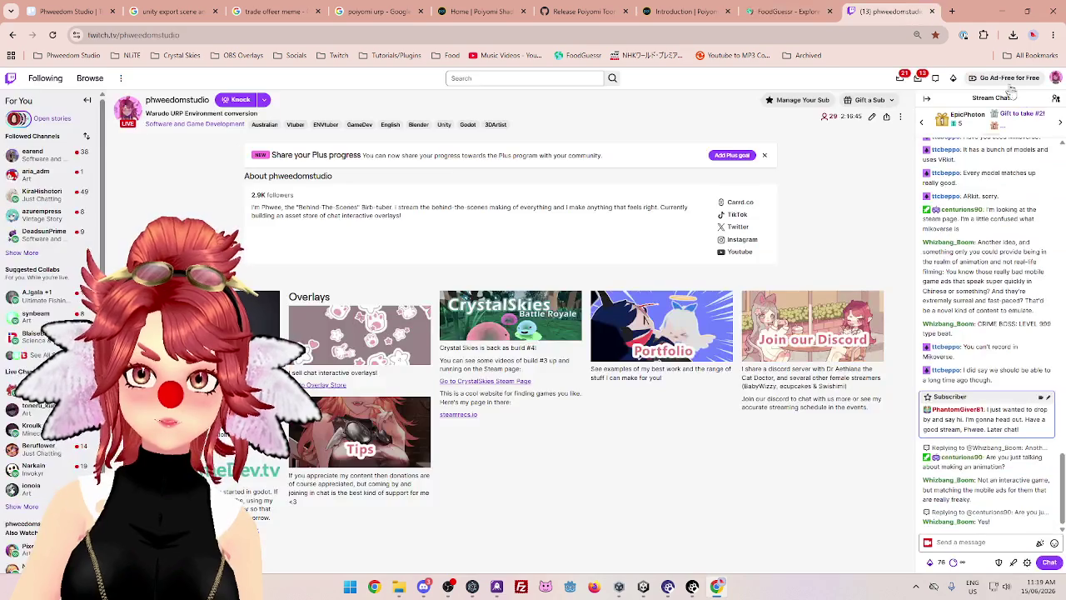
left_click(932, 12)
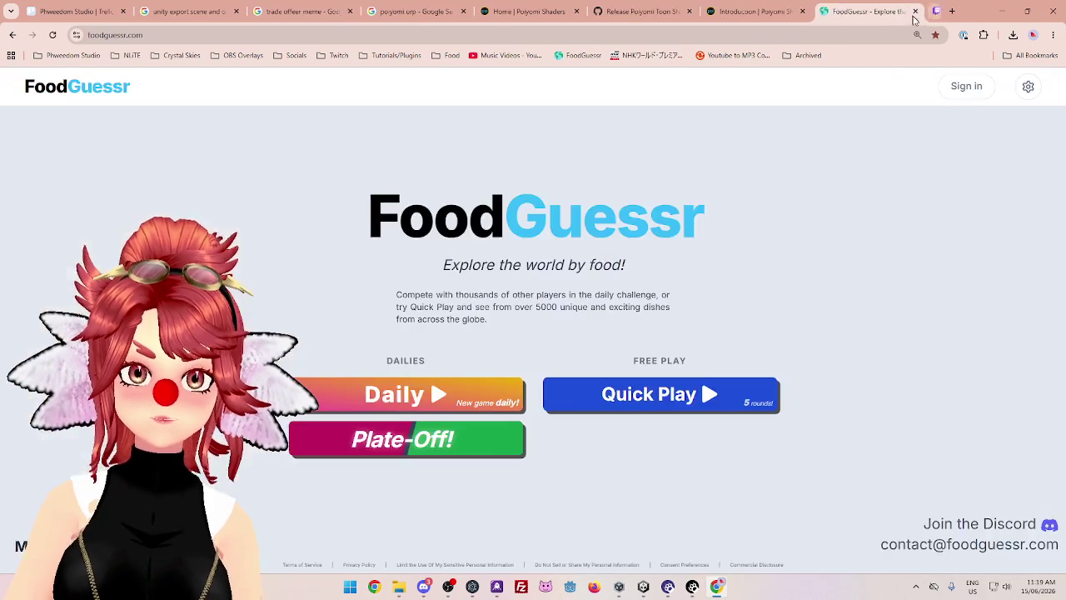
left_click(952, 11)
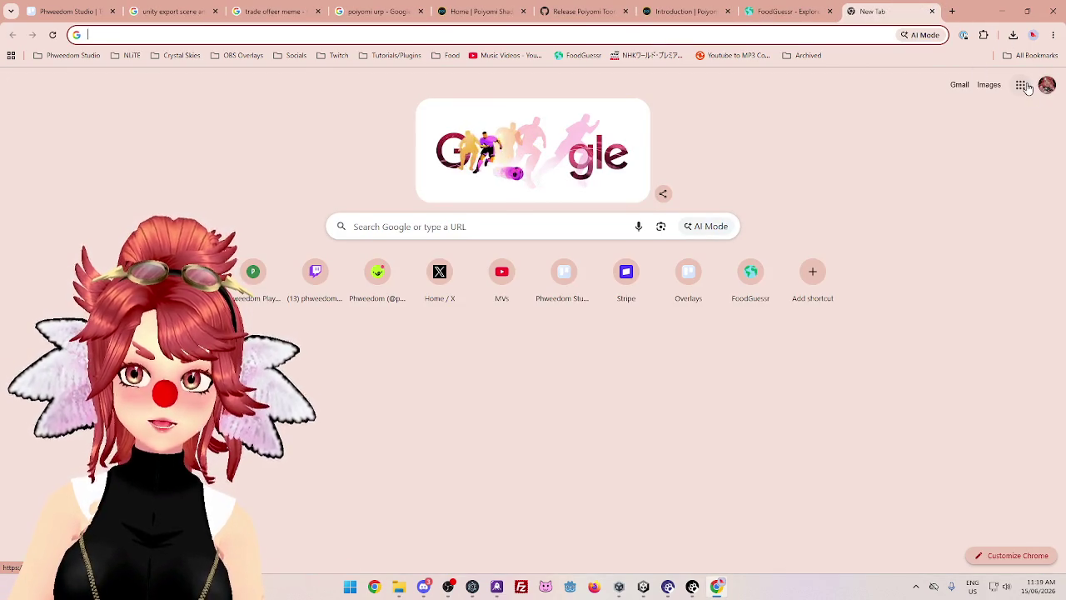
left_click(1021, 85)
left_click(1021, 158)
left_click(783, 10)
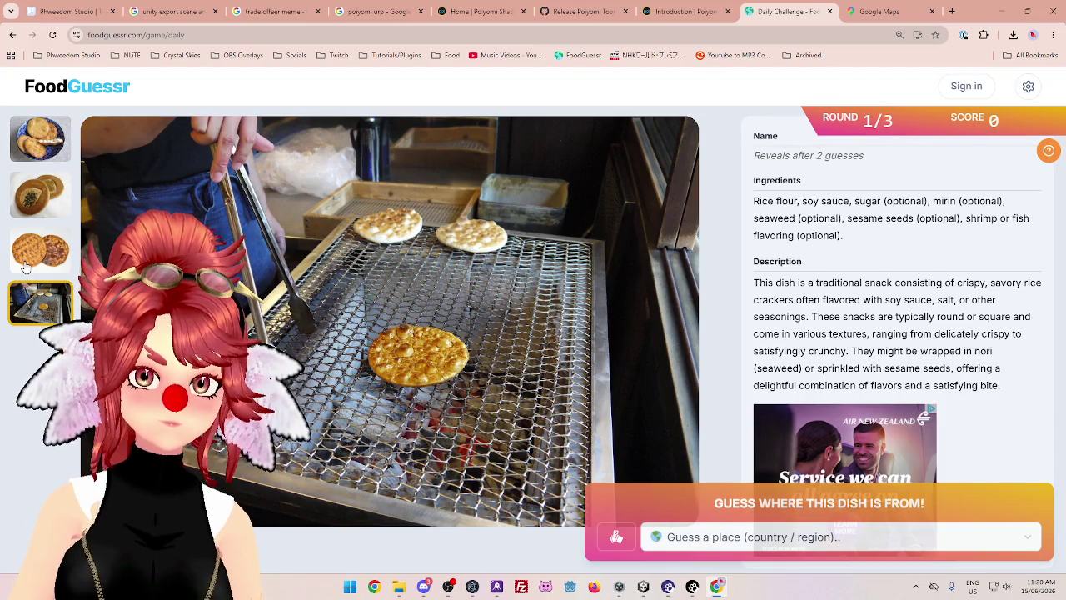
Guess Japan for the rice-cracker dish after reading its ingredients and description
left_click(823, 539)
type("ja")
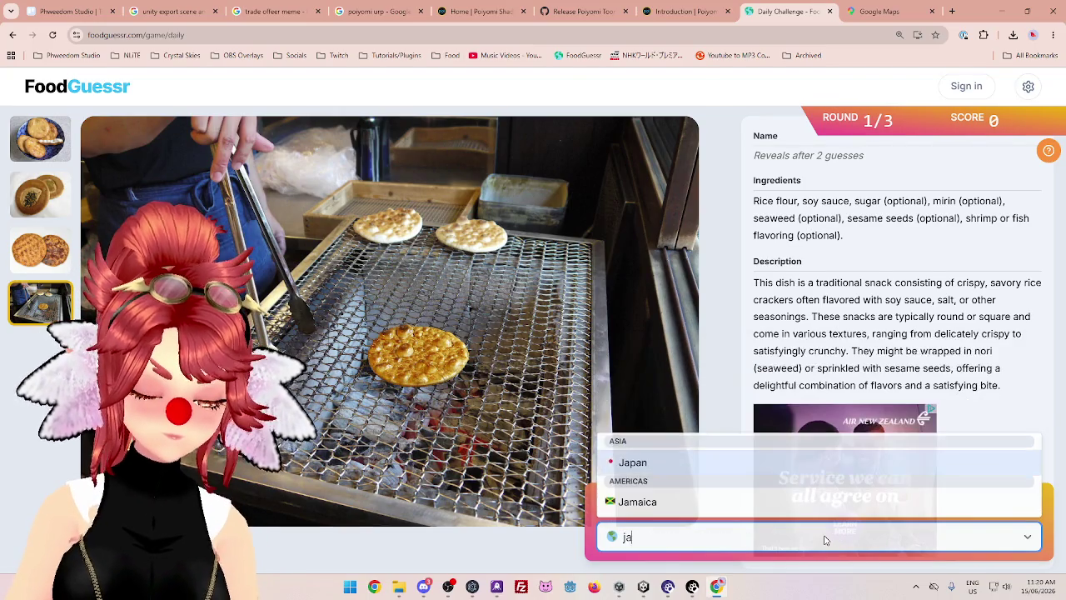
type("p")
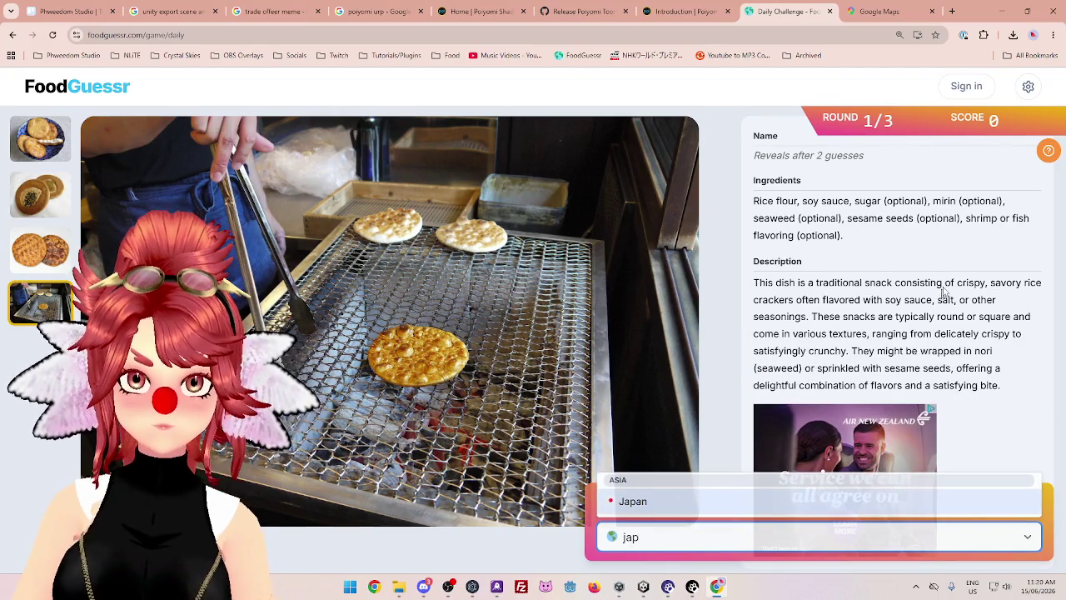
left_click_drag(754, 201, 924, 201)
left_click_drag(769, 218, 1005, 219)
mouse_move(760, 283)
left_mouse_down()
mouse_move(913, 322)
mouse_move(987, 320)
mouse_move(924, 351)
mouse_move(976, 371)
left_mouse_up()
left_click(839, 545)
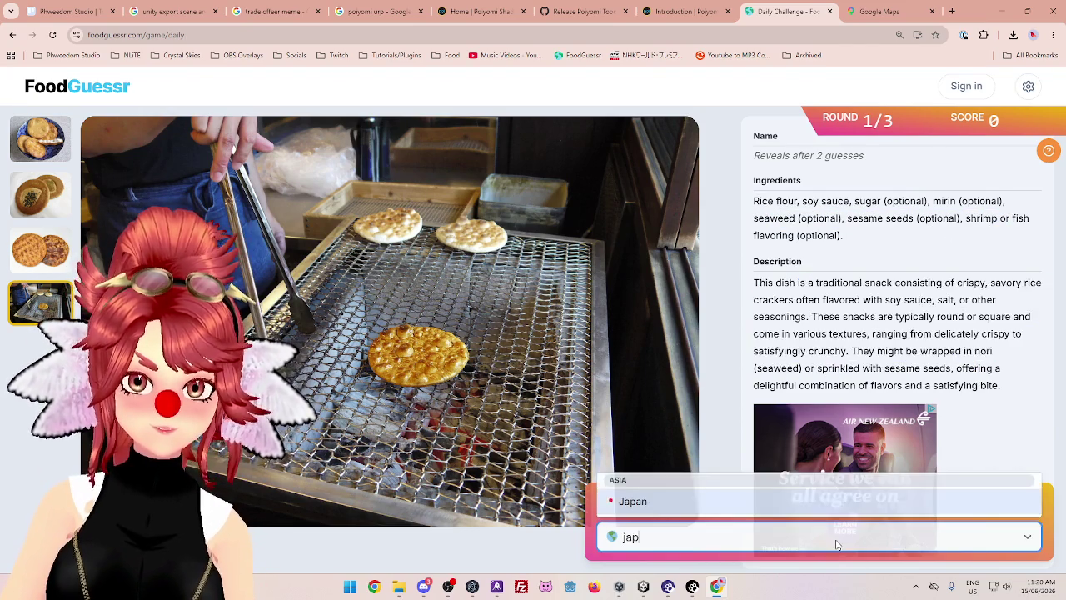
left_click(692, 501)
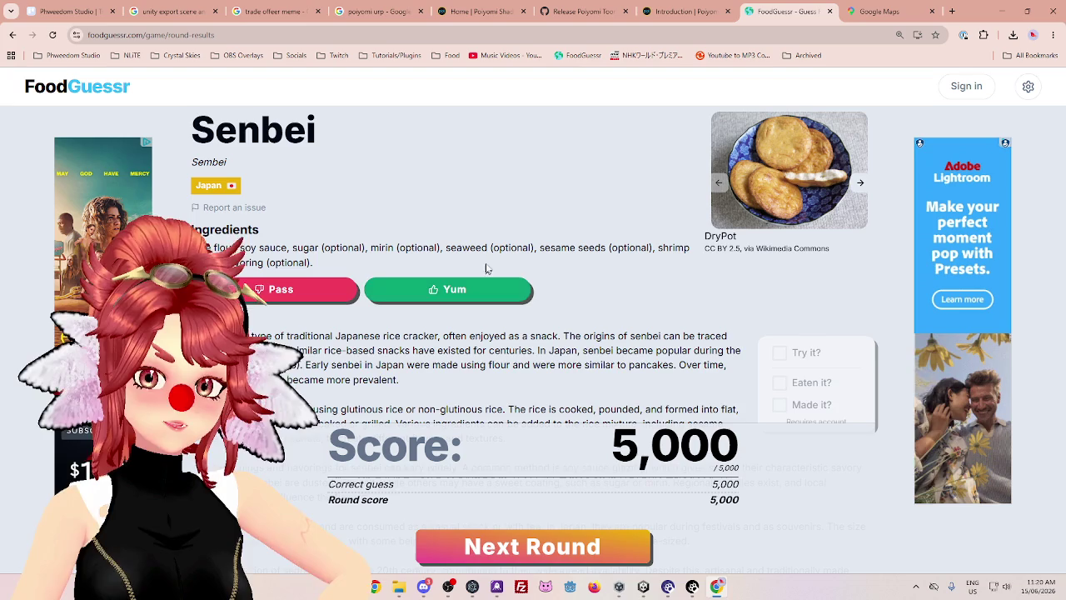
Rate Senbei as Yum and advance to round 2
left_click(487, 288)
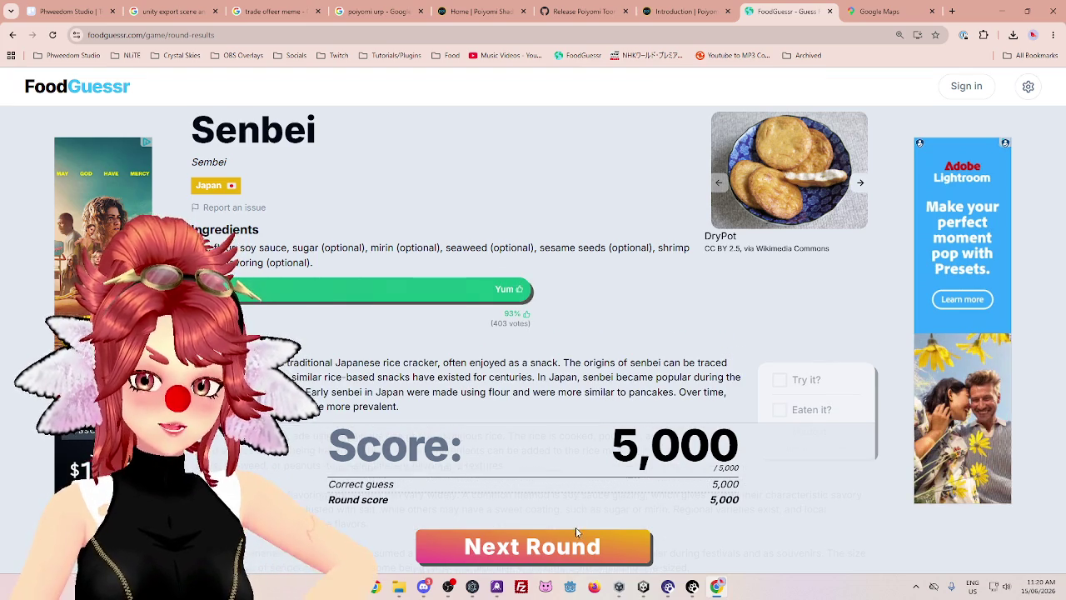
left_click(576, 534)
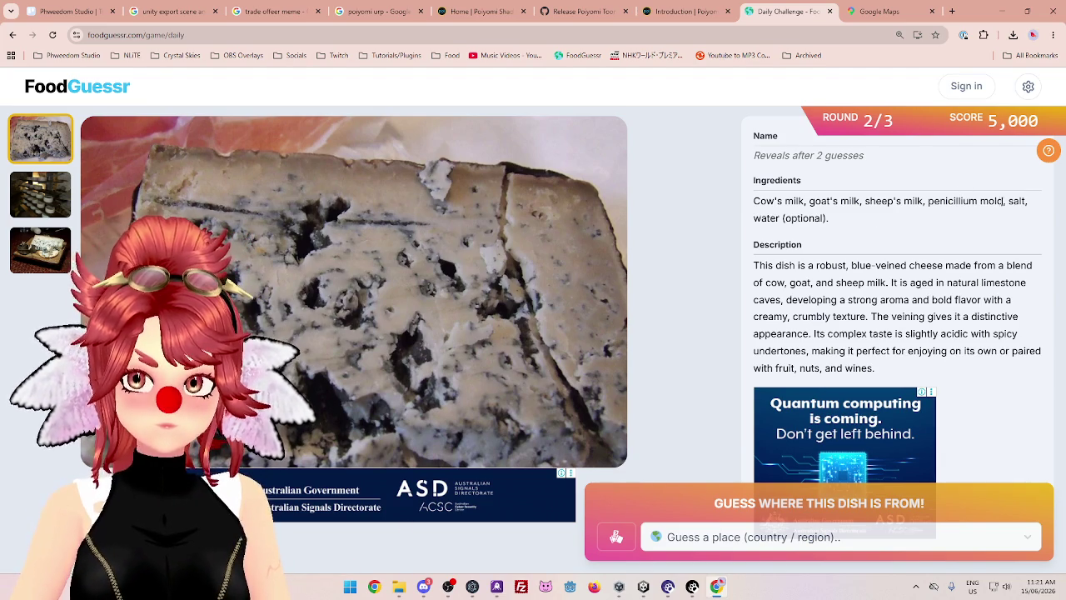
View the cheese-cellar and cheese-on-cracker photos of the round 2 dish
left_click(48, 199)
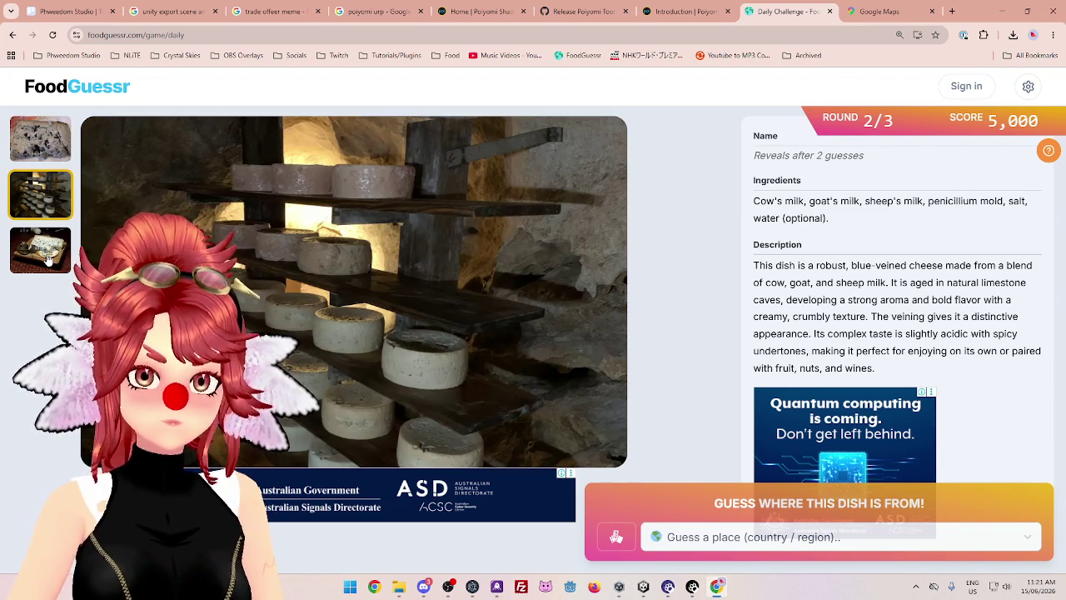
left_click(47, 258)
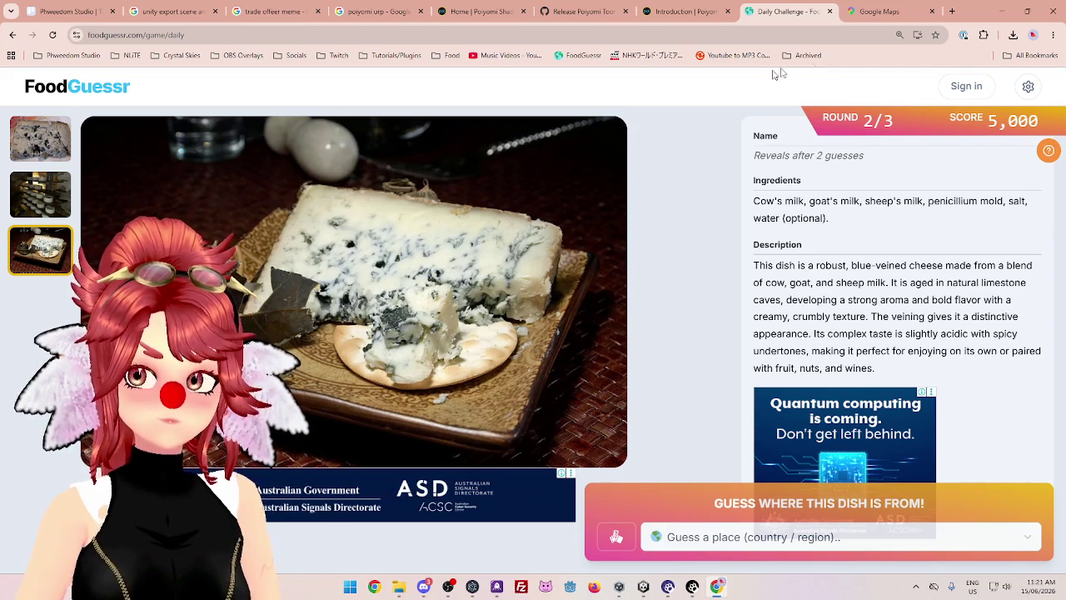
left_click(878, 11)
Zoom the map out from Perth and in on Western and Central Europe
scroll(622, 273, "down", 5)
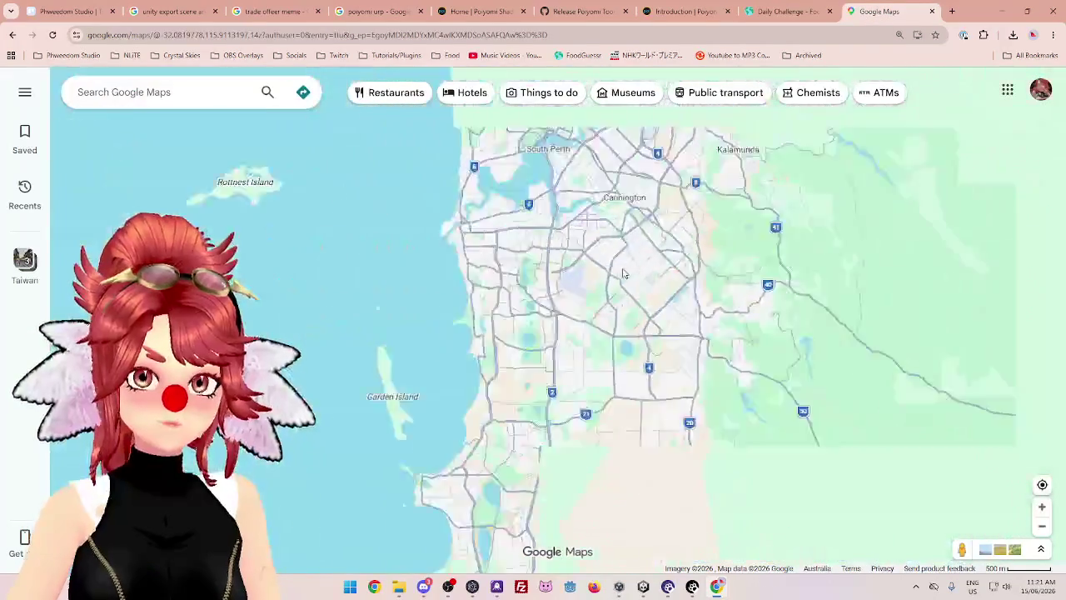
scroll(623, 273, "down", 8)
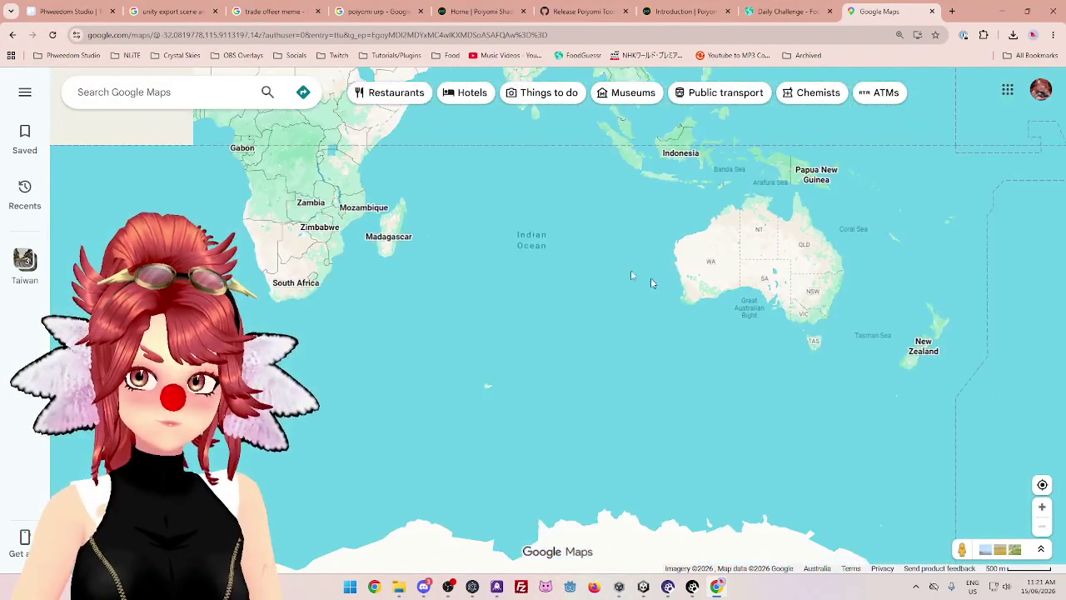
scroll(650, 279, "down", 3)
scroll(424, 216, "up", 6)
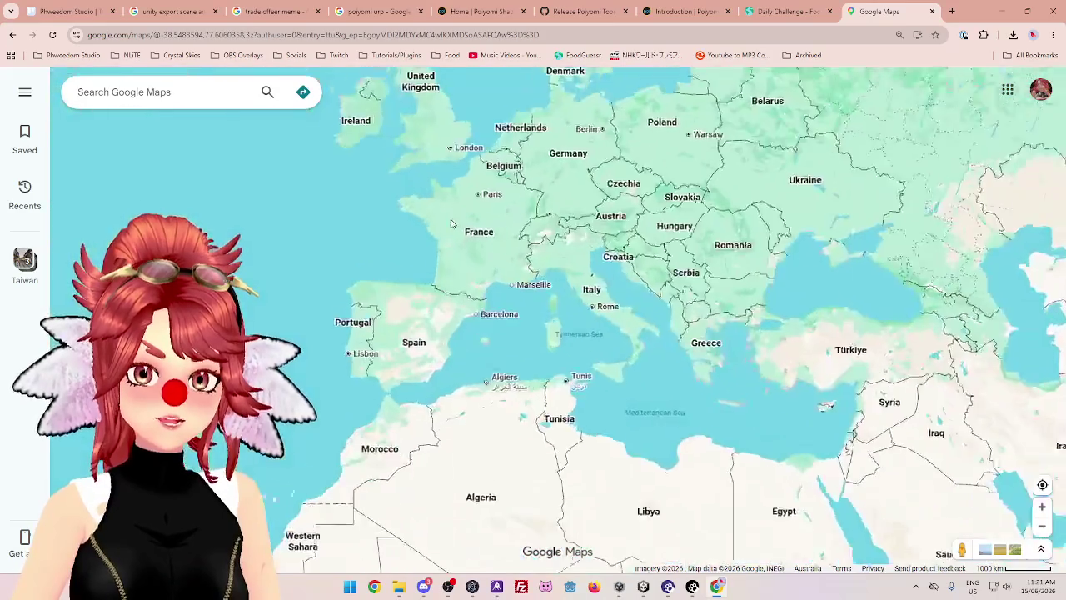
scroll(451, 223, "up", 2)
scroll(432, 277, "down", 4)
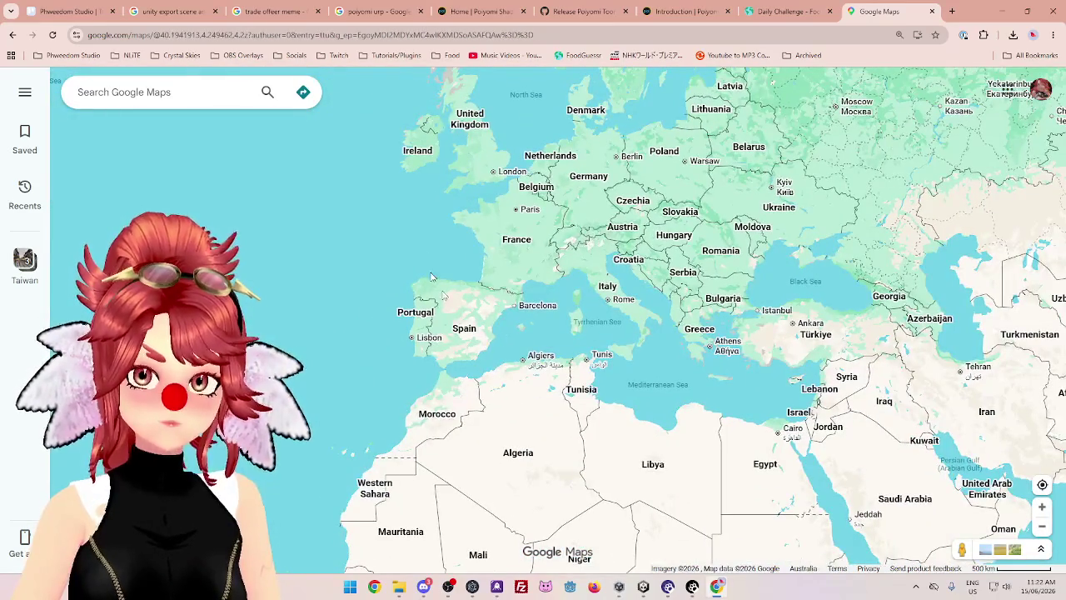
scroll(500, 218, "up", 3)
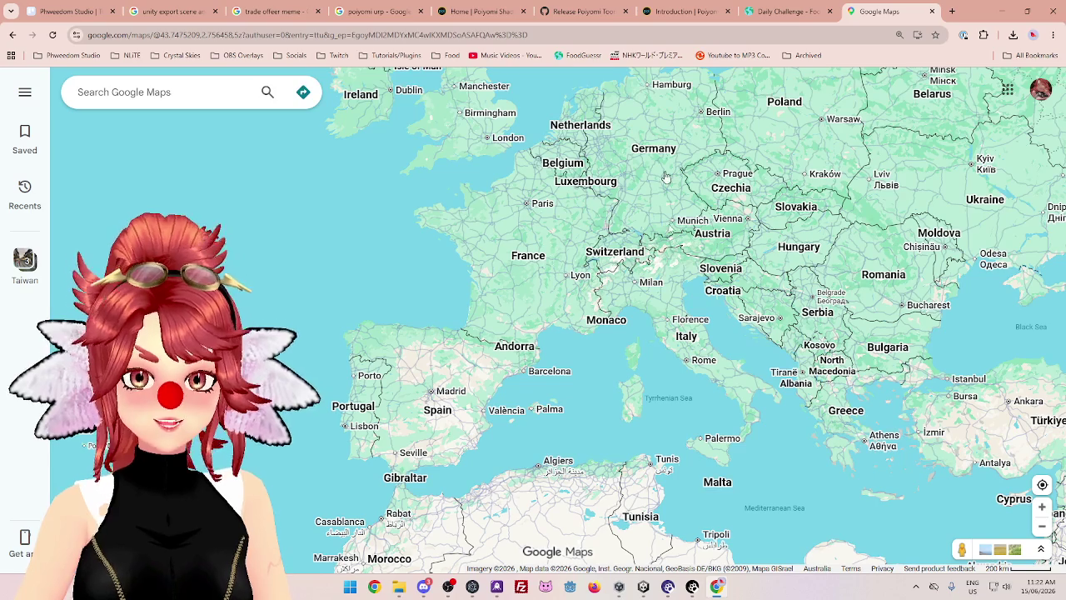
left_click(787, 11)
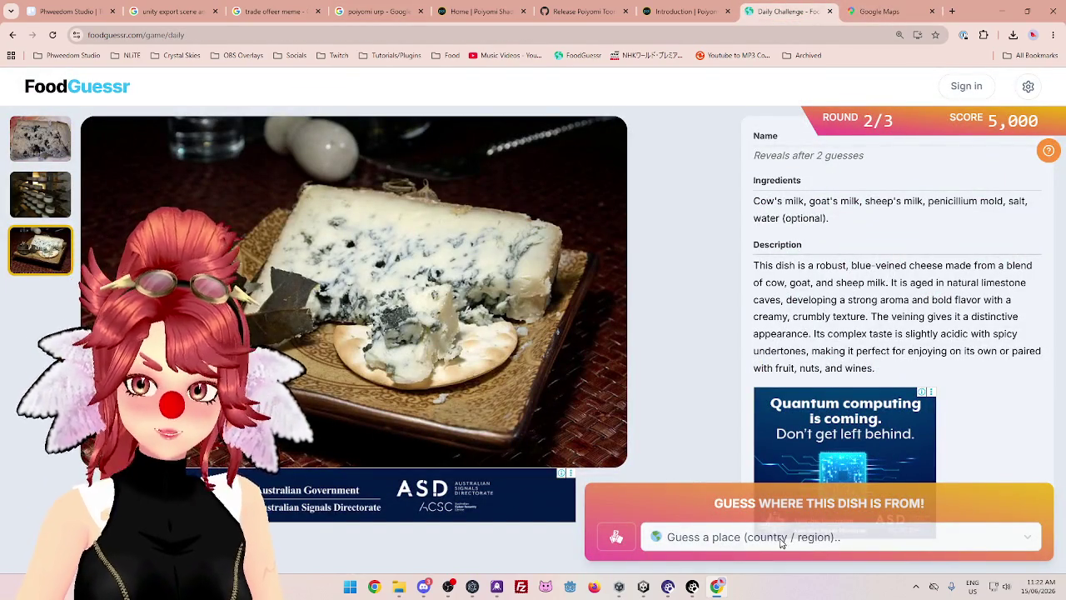
Guess France, then Spain, for the blue cheese, landing on Cabrales for 4,500 points
left_click(719, 537)
type("fr")
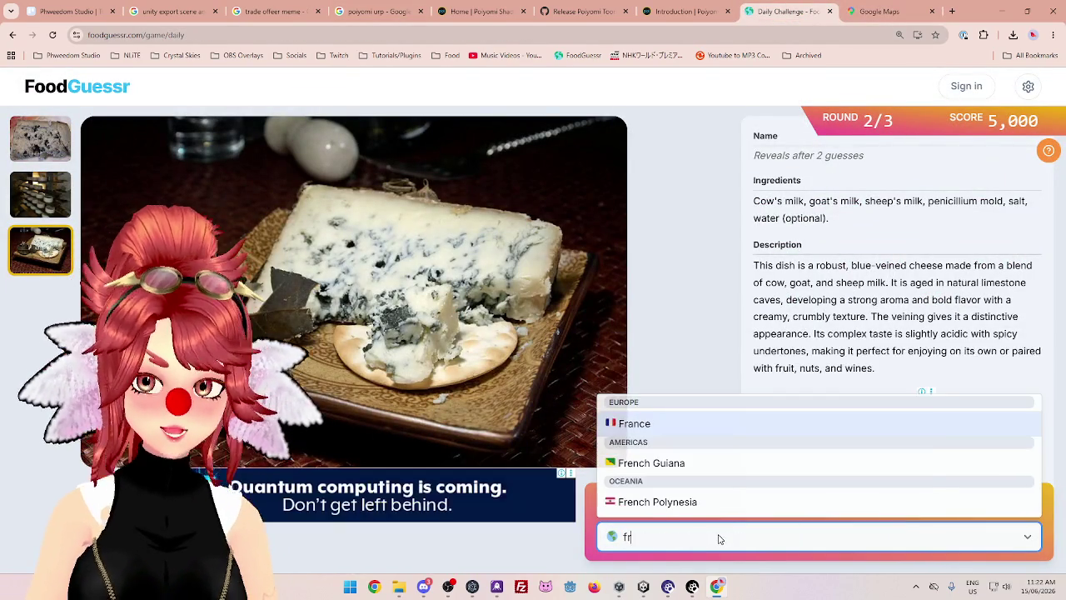
left_click(674, 422)
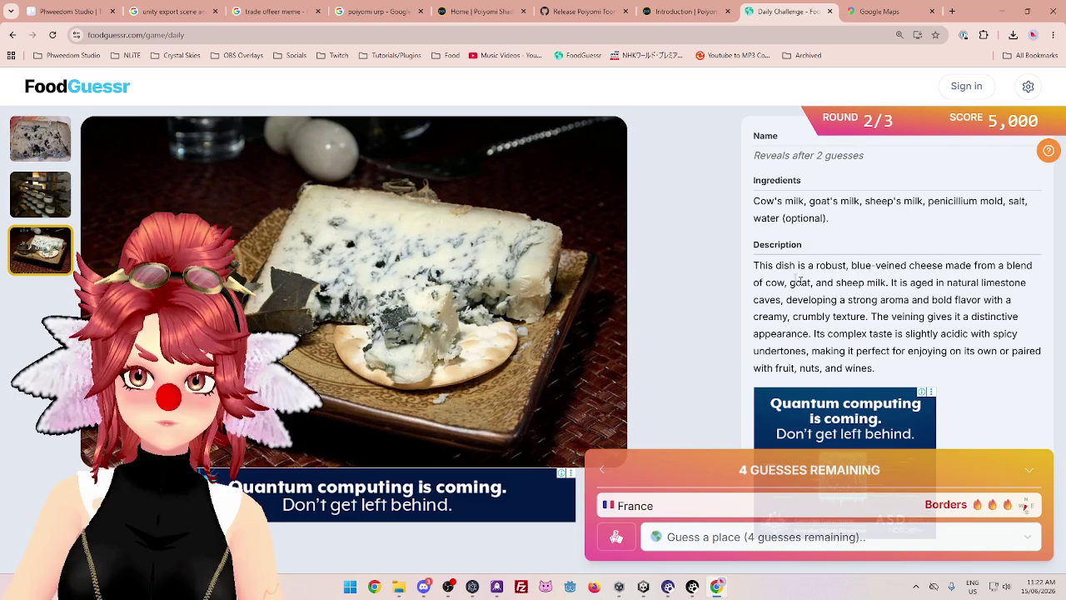
left_click(862, 11)
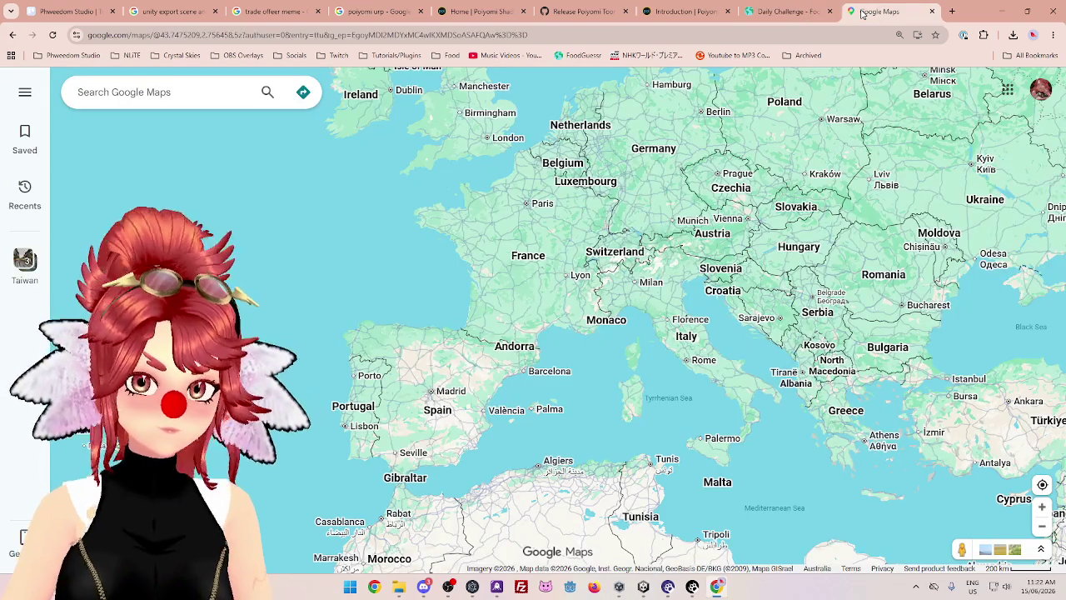
left_click(804, 17)
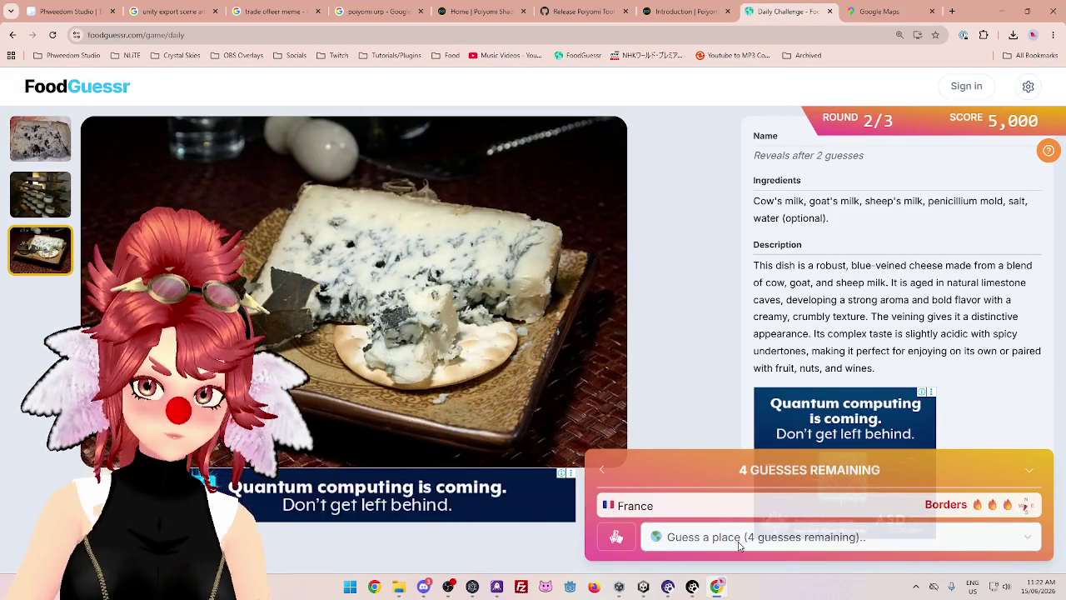
left_click(738, 544)
type("sp")
left_click(709, 508)
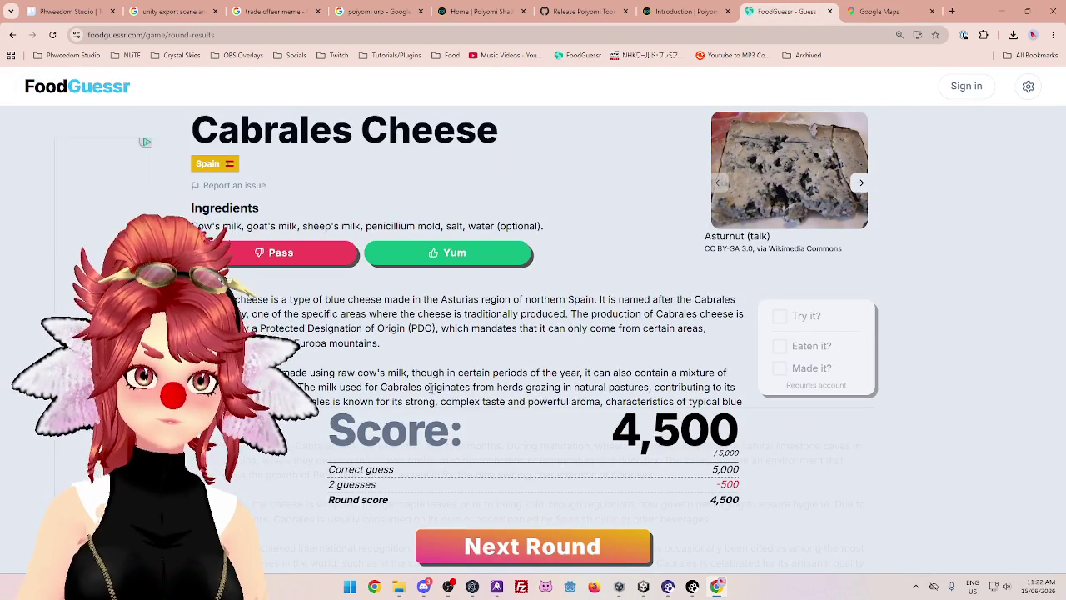
Start round 3, the flourless chocolate-almond cake, at 9,500 points
left_click(554, 533)
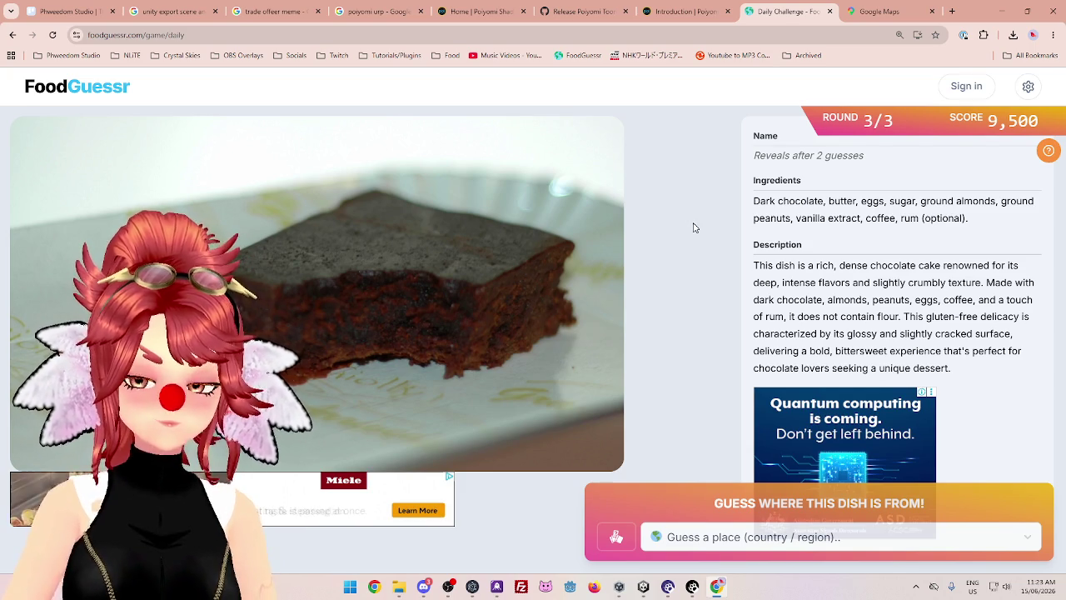
left_click(879, 11)
Zoom and pan the map across Europe up toward Scandinavia
scroll(588, 322, "down", 3)
mouse_move(622, 197)
left_mouse_down()
mouse_move(597, 285)
mouse_move(563, 352)
mouse_move(555, 330)
left_mouse_up()
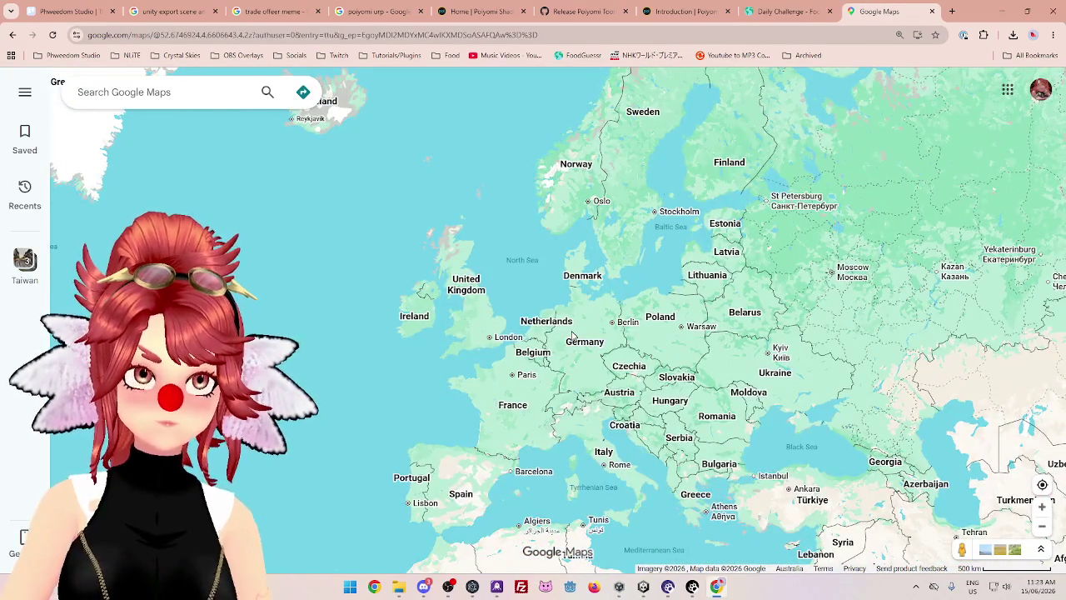
scroll(554, 329, "up", 3)
scroll(515, 354, "up", 2)
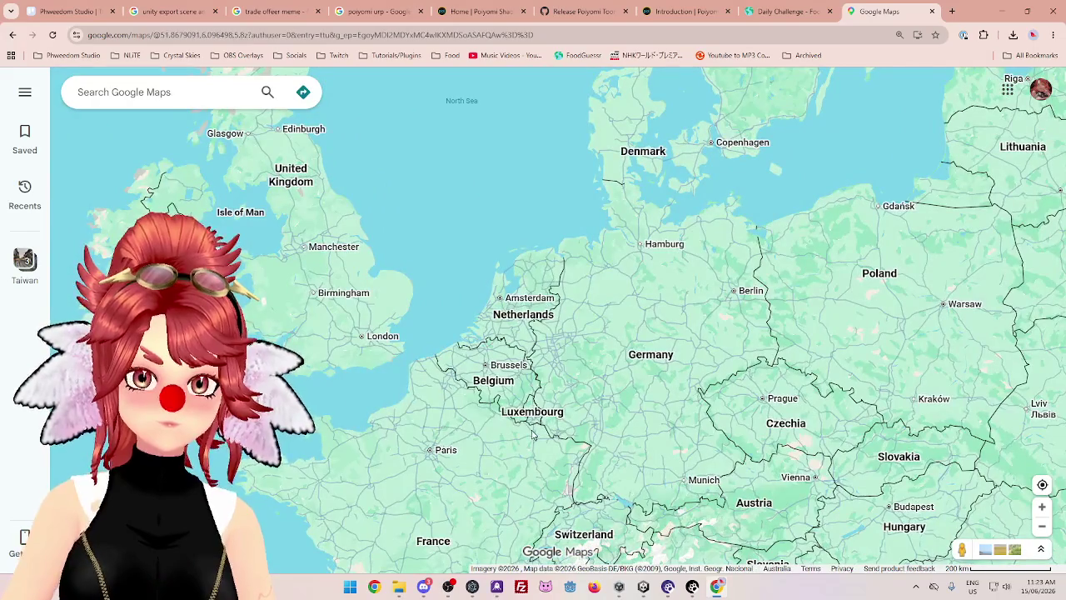
scroll(516, 357, "down", 2)
scroll(519, 360, "up", 2)
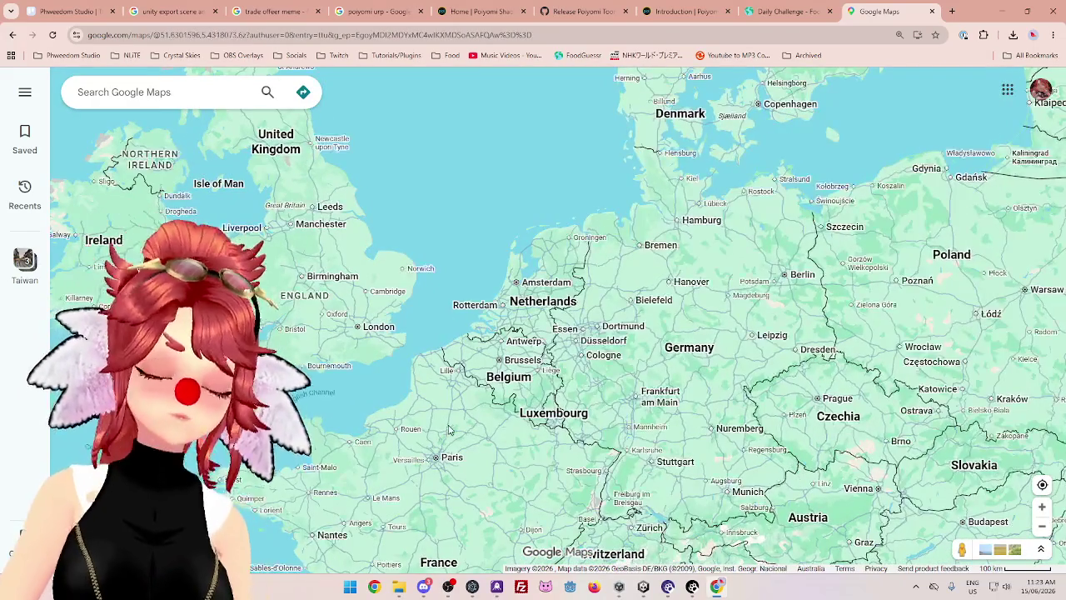
scroll(507, 392, "down", 1)
scroll(501, 419, "up", 2)
scroll(500, 419, "down", 2)
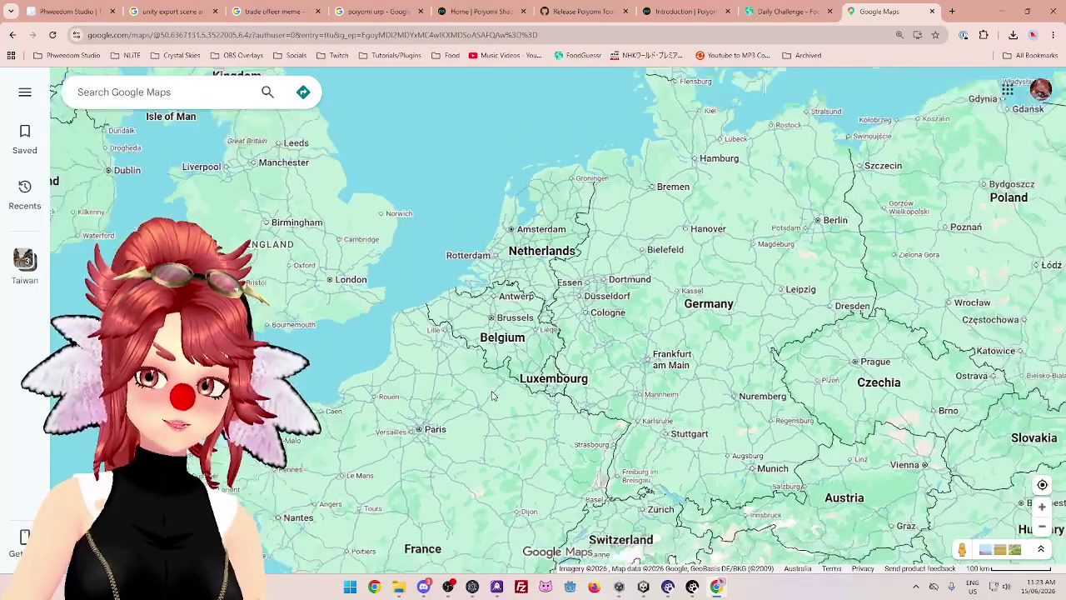
Guess Germany for the chocolate cake, getting a Hot result
left_click(801, 14)
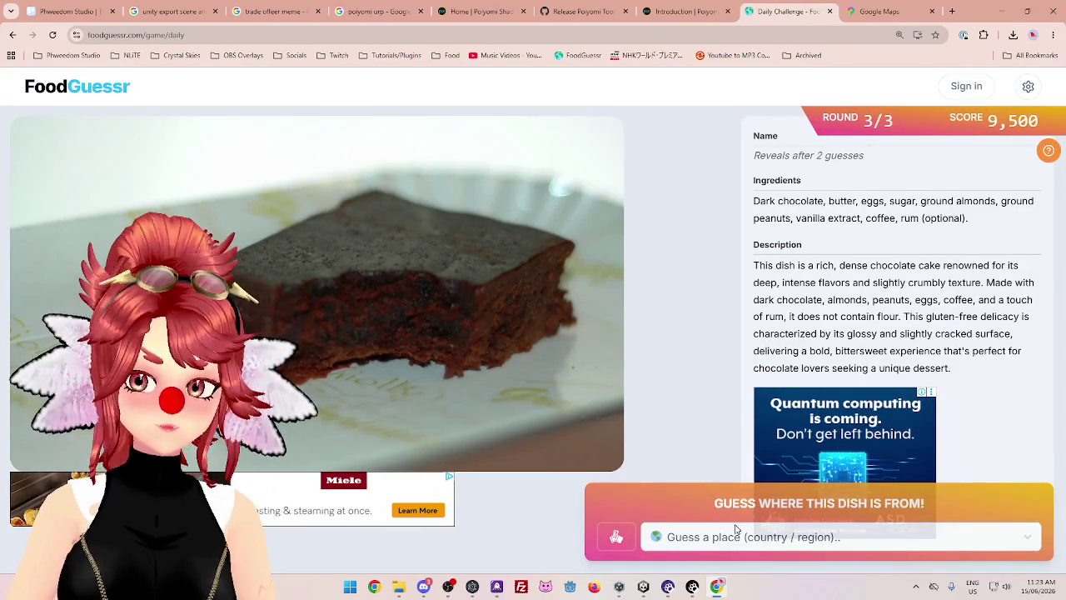
left_click(741, 536)
type("ger")
left_click(720, 503)
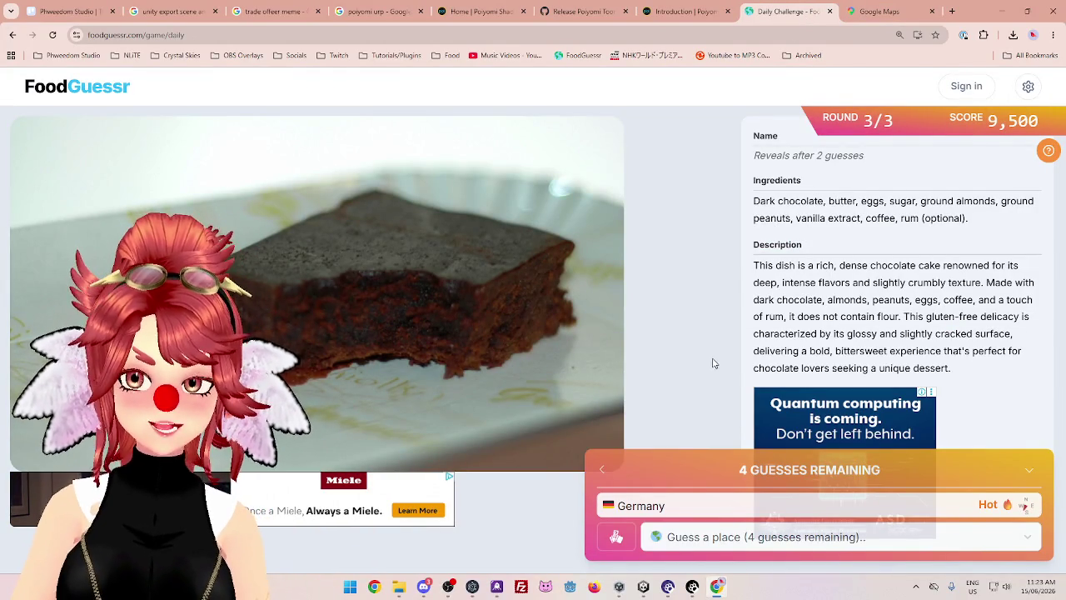
Pan and zoom the map over Italy, Croatia, Bosnia and Serbia
left_click(878, 11)
scroll(571, 368, "down", 3)
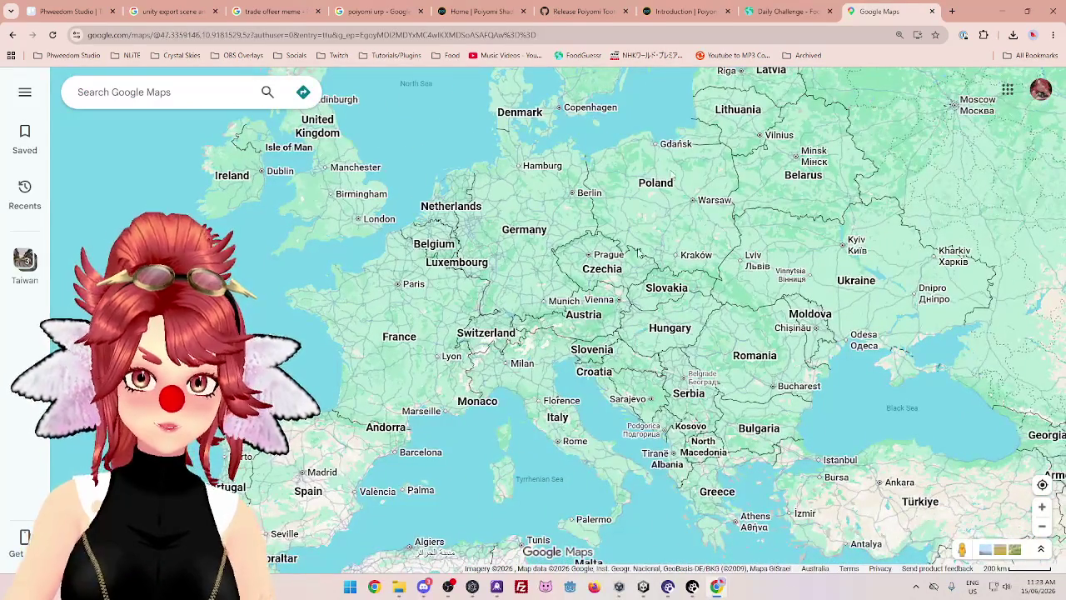
left_click(787, 12)
left_click(882, 12)
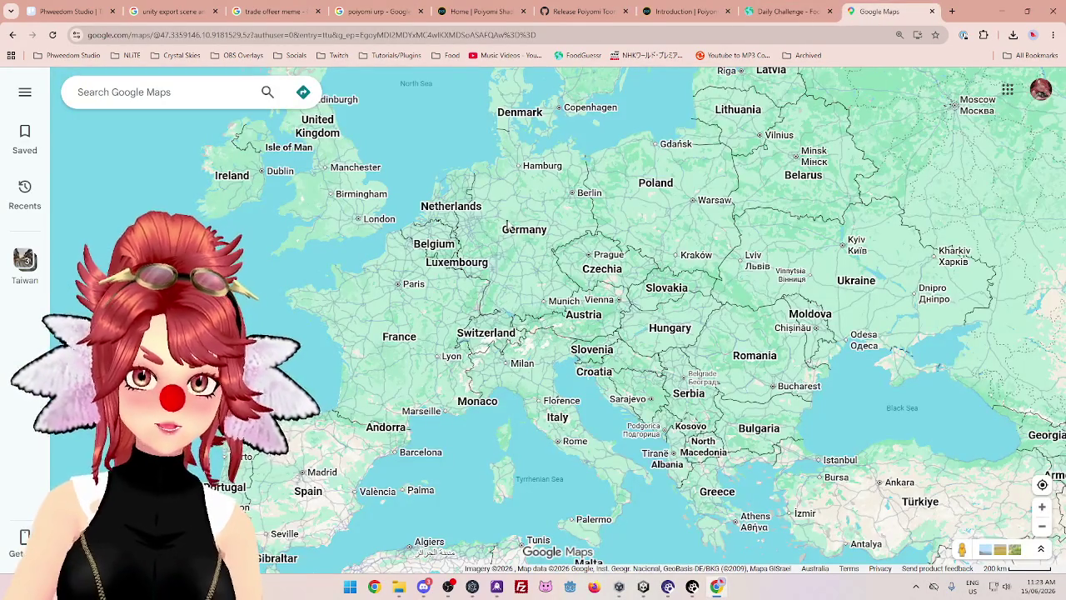
scroll(603, 337, "up", 2)
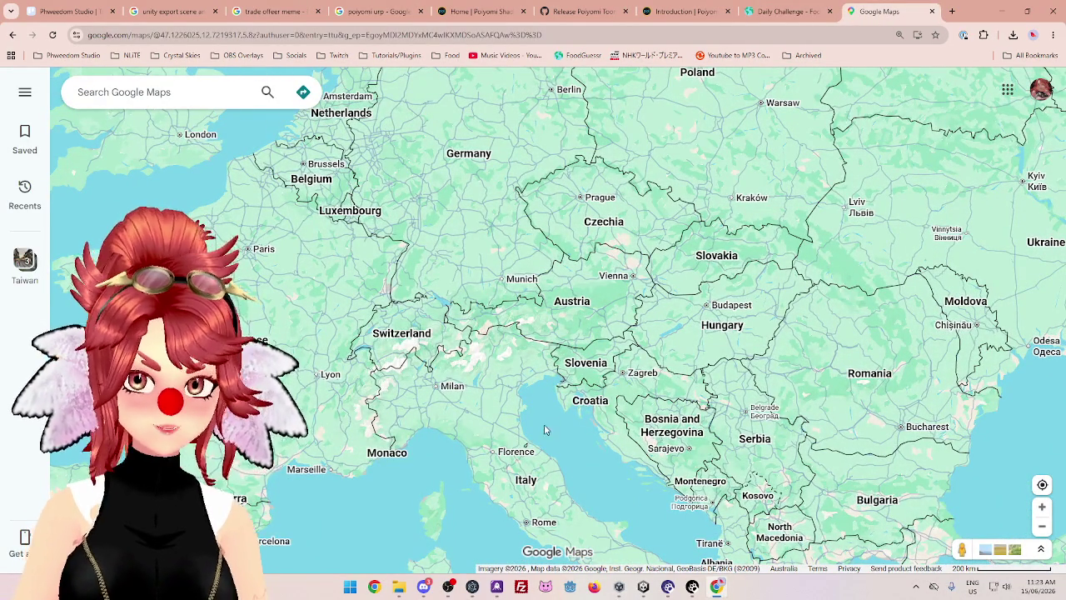
left_click_drag(544, 430, 548, 342)
scroll(548, 343, "down", 2)
scroll(641, 298, "up", 3)
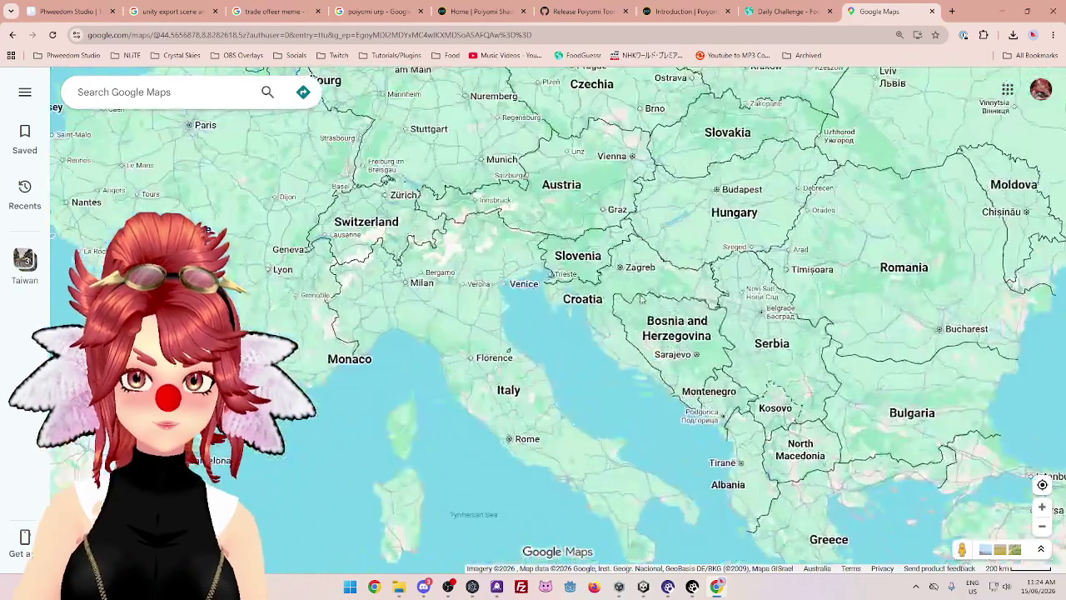
scroll(640, 298, "up", 1)
scroll(710, 329, "down", 1)
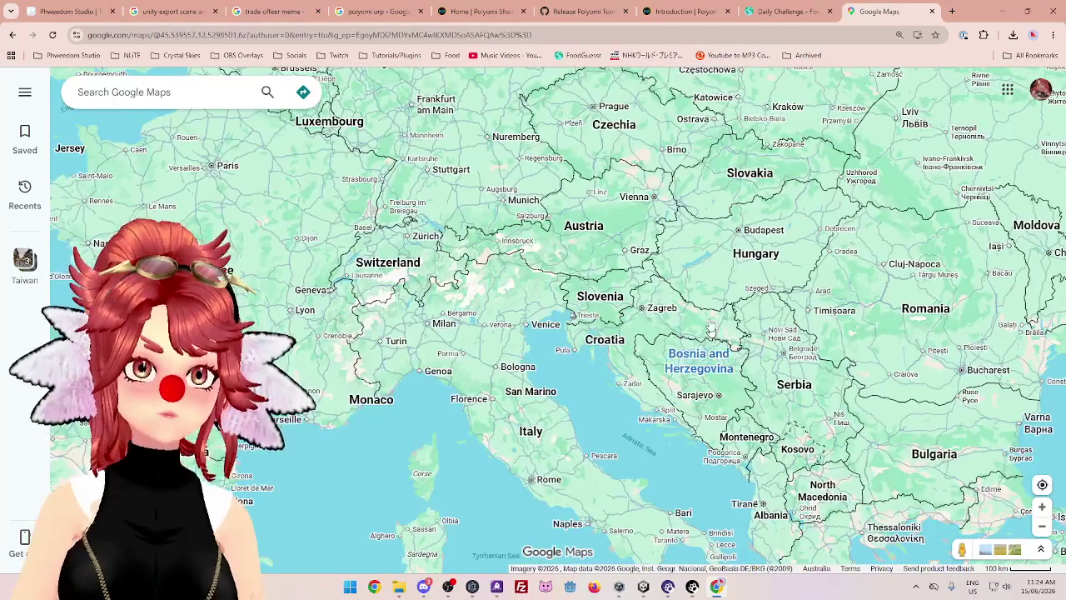
scroll(710, 329, "down", 2)
left_click_drag(709, 379, 566, 433)
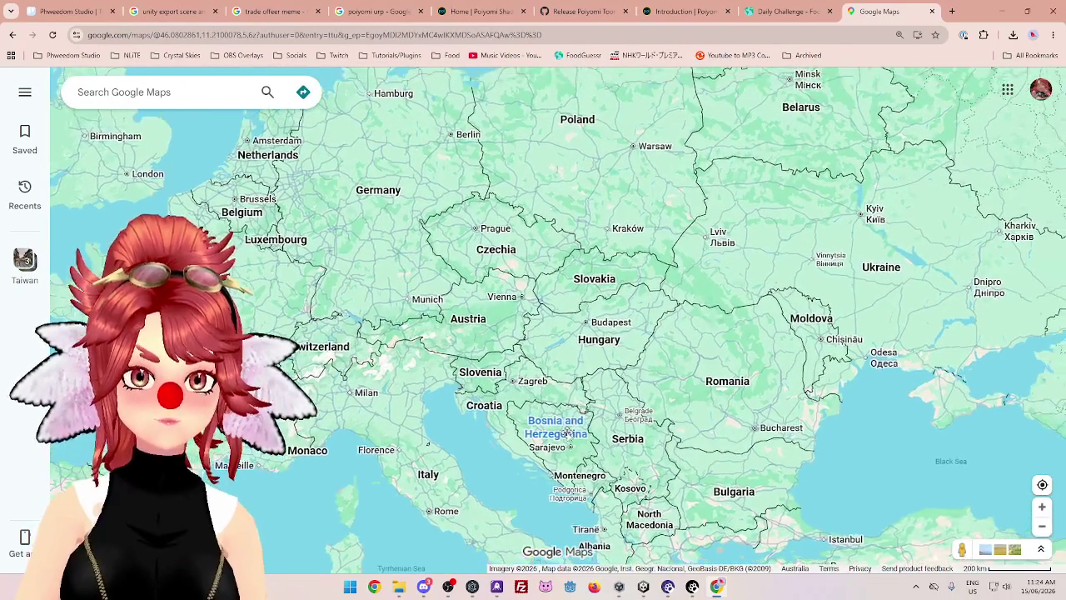
scroll(488, 310, "up", 1)
mouse_move(595, 532)
left_mouse_down()
mouse_move(539, 388)
mouse_move(545, 348)
left_mouse_up()
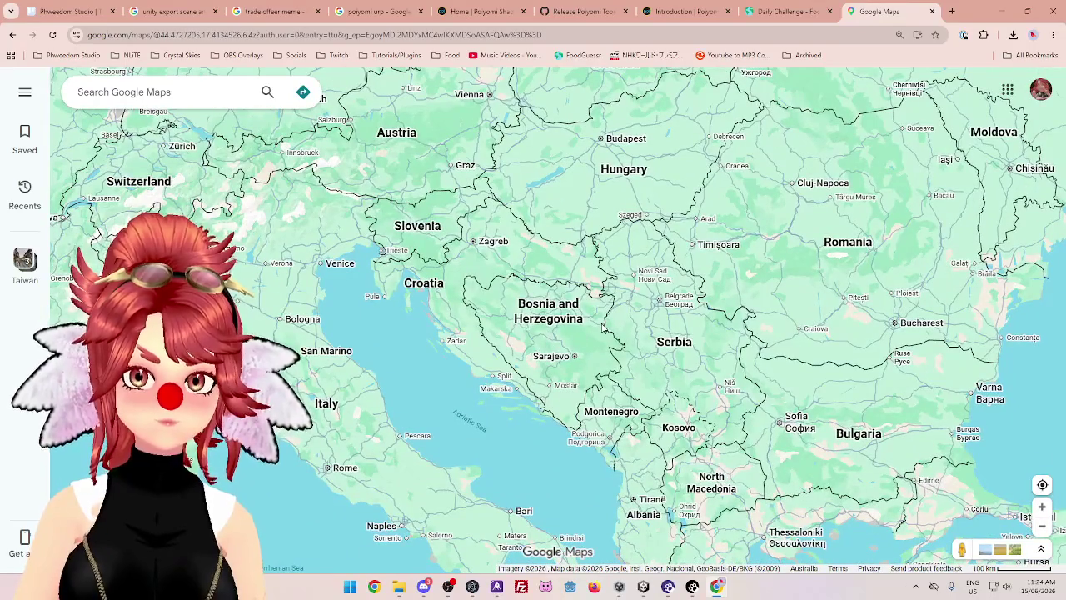
scroll(546, 347, "down", 1)
mouse_move(546, 347)
left_mouse_down()
mouse_move(541, 283)
mouse_move(591, 385)
left_mouse_up()
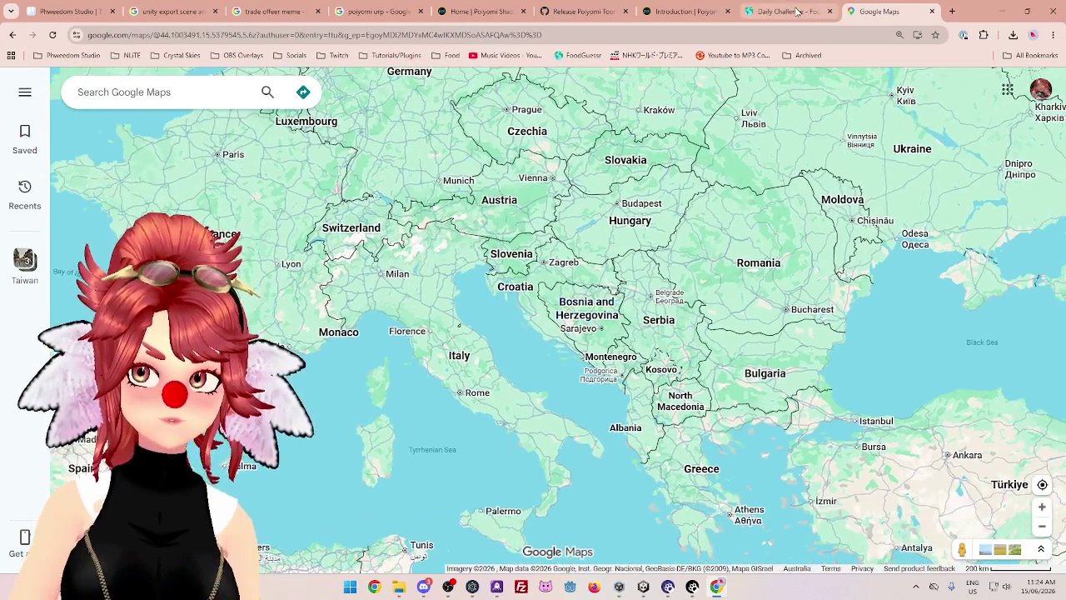
left_click(778, 11)
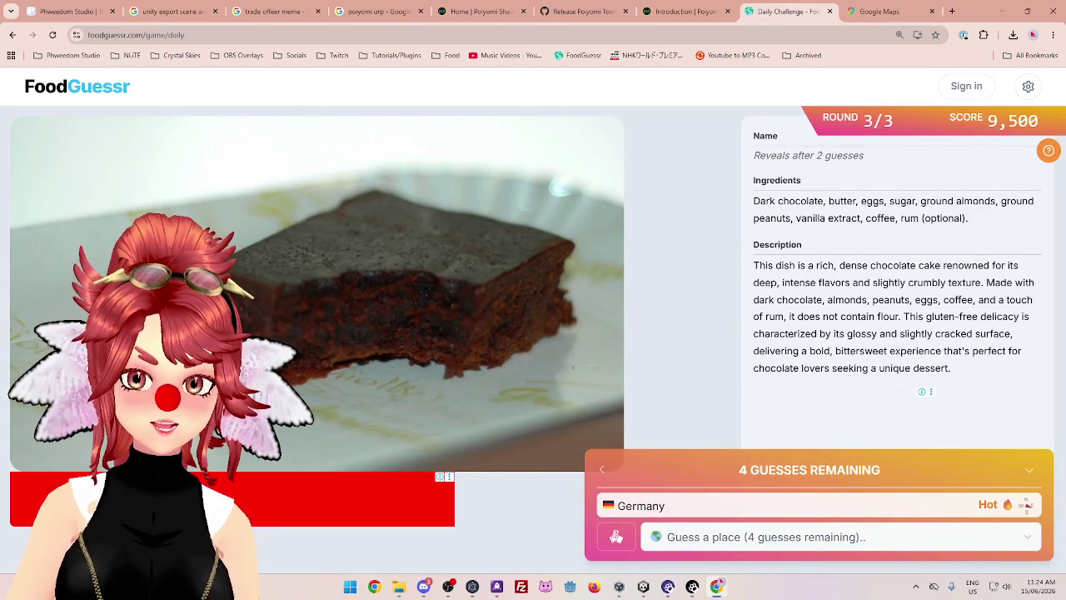
Guess Italy for the cake, view the 14,000-point final score, and close FoodGuessr
left_click(730, 541)
type("it")
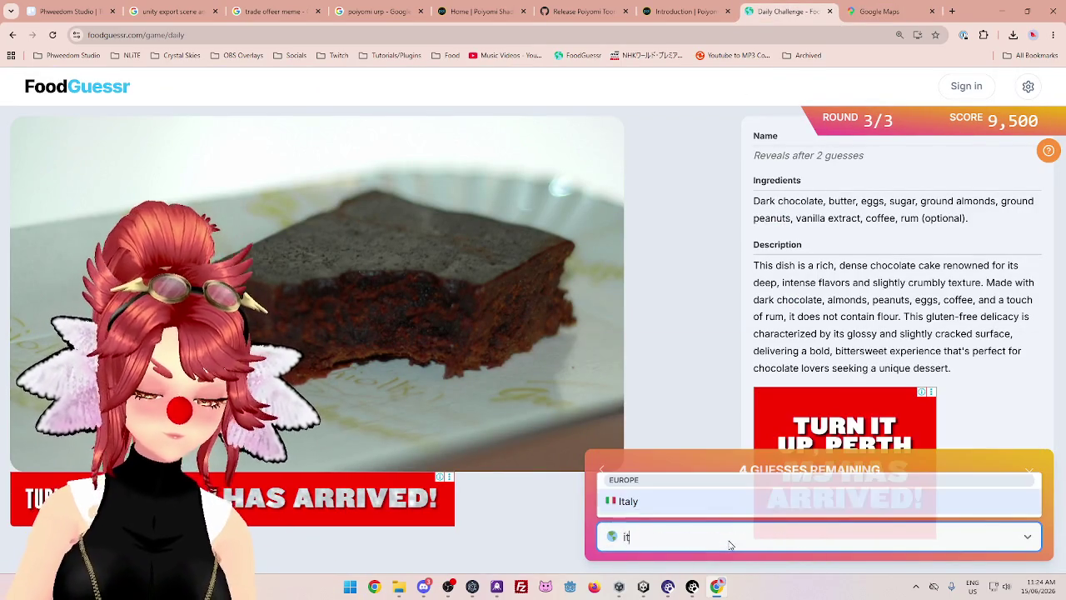
key("Return")
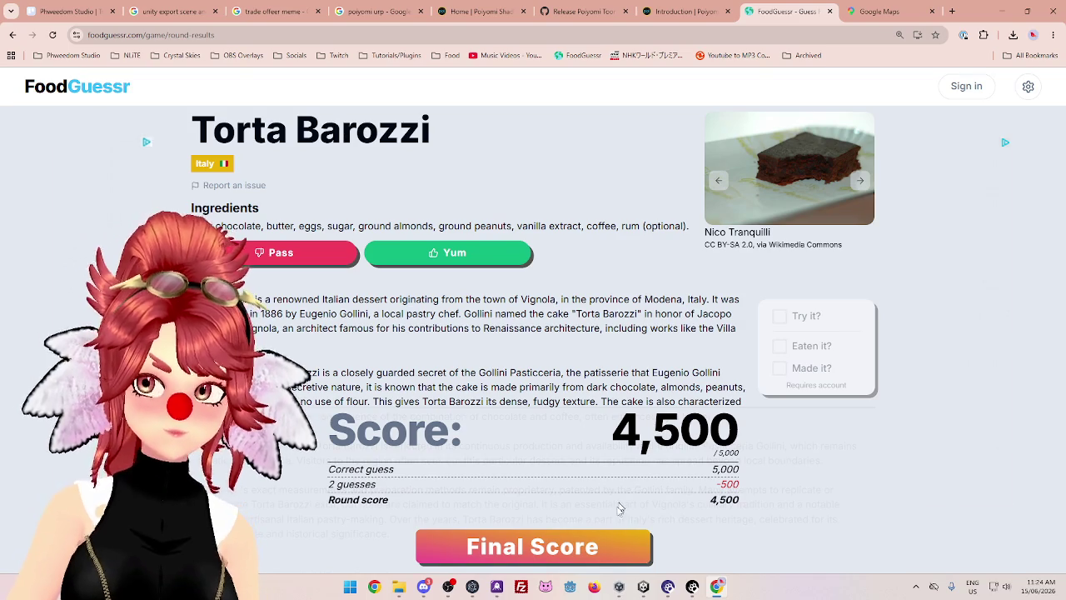
left_click(533, 548)
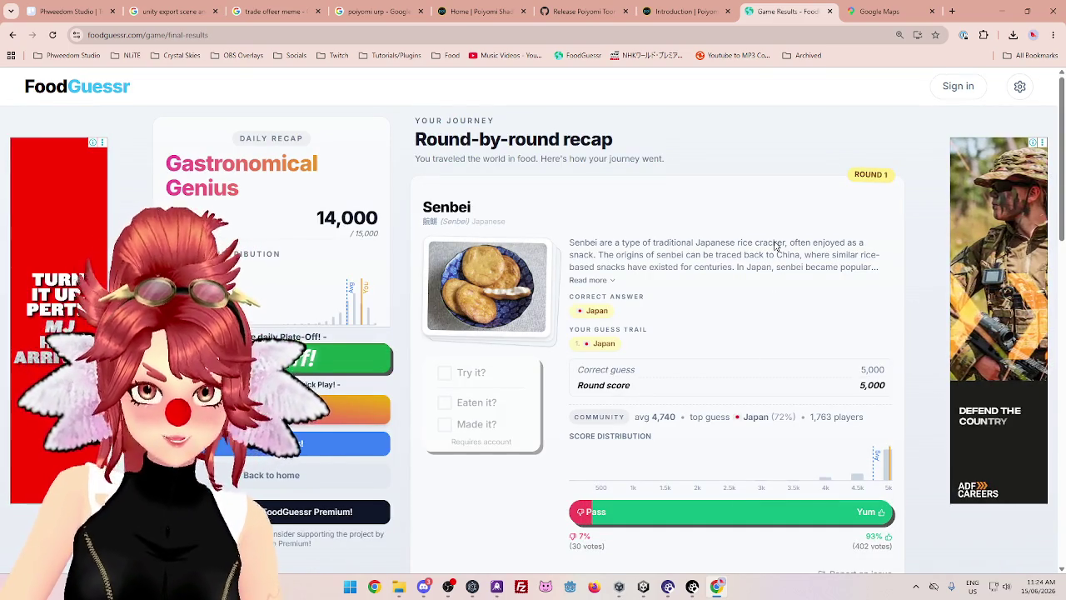
left_click(830, 12)
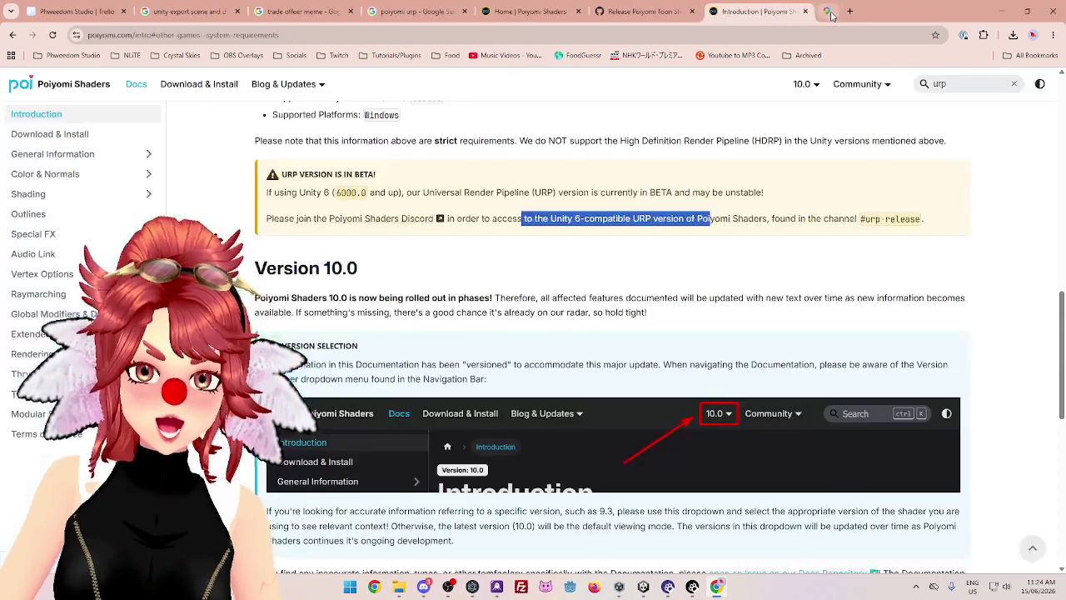
Close the Poiyomi docs, release, home and 'poiyomi urp' search tabs, then minimise Chrome
left_click(830, 12)
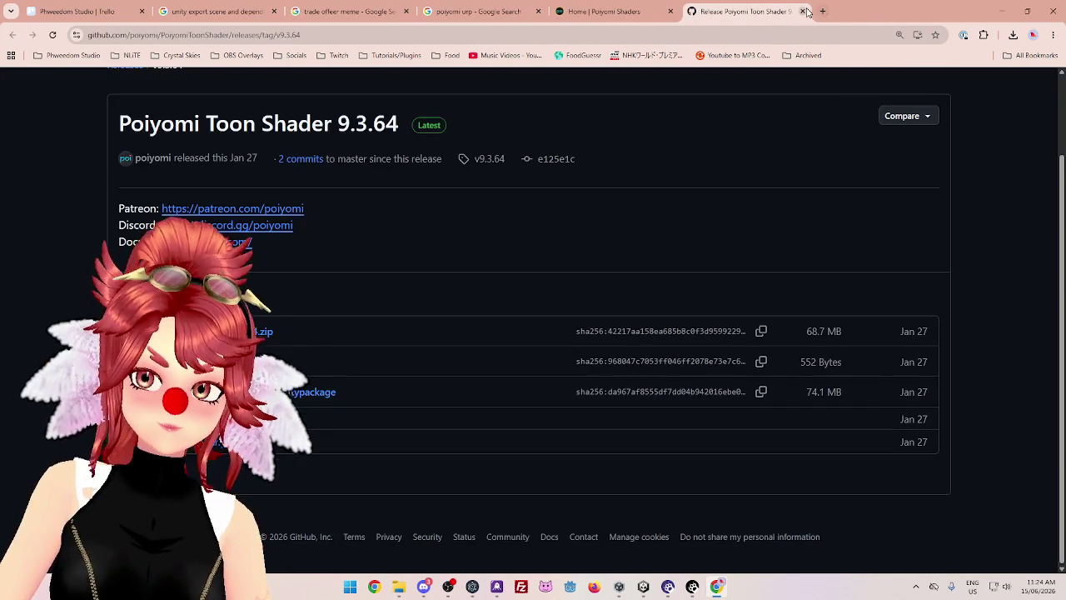
left_click(711, 12)
left_click(671, 12)
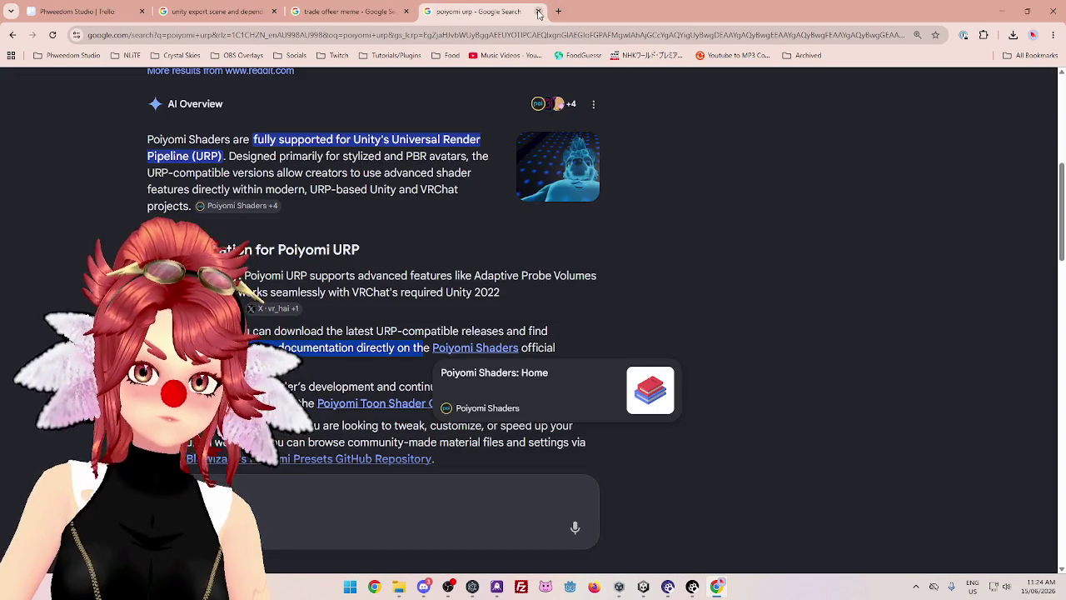
left_click(538, 11)
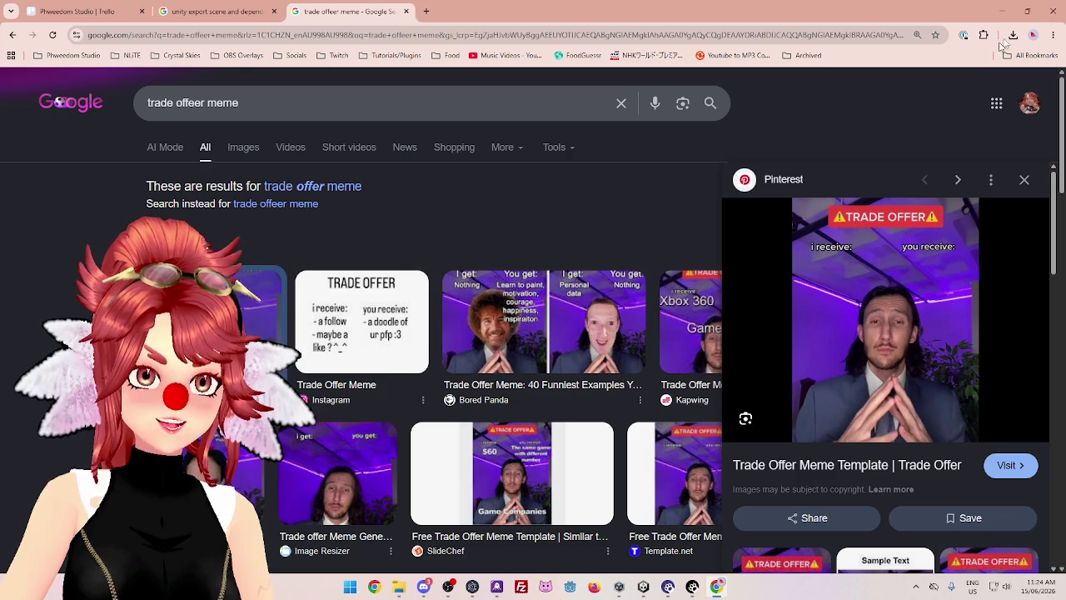
left_click(1005, 11)
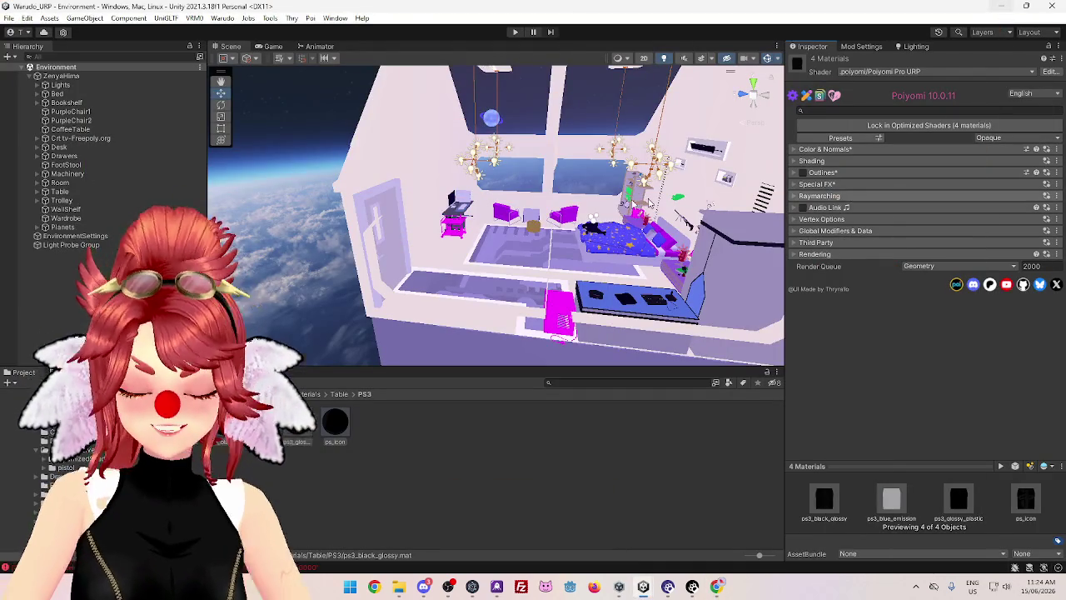
Set TrolleyMetal, TrolleyWhite and Bar Cart 03 in the Trolley folder to Poiyomi Pro URP
left_click(339, 395)
left_click(308, 395)
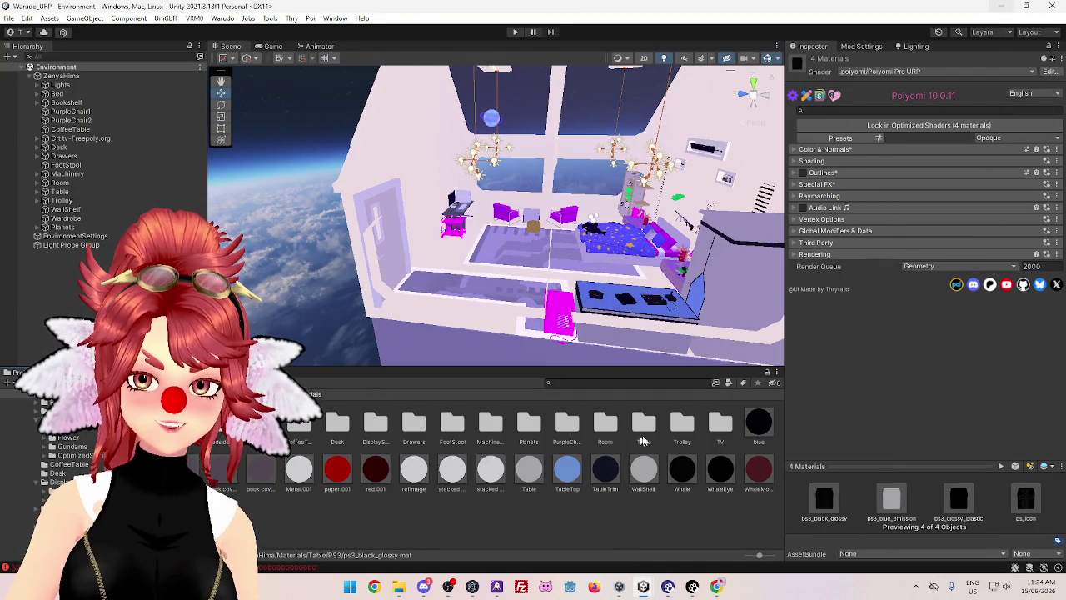
double_click(673, 428)
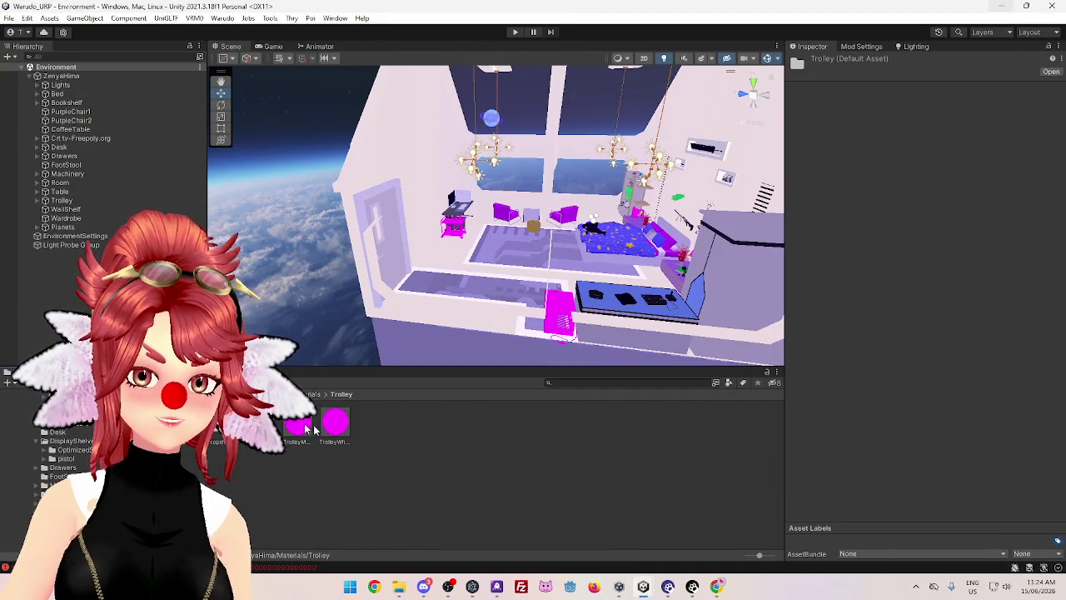
key("ctrl+a")
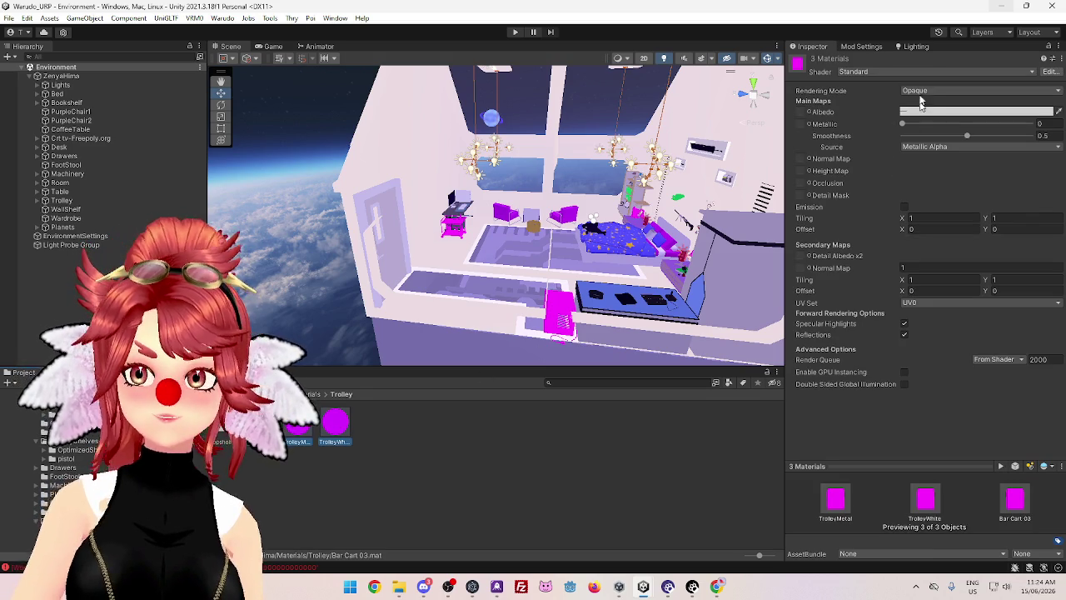
left_click(914, 73)
left_click(868, 108)
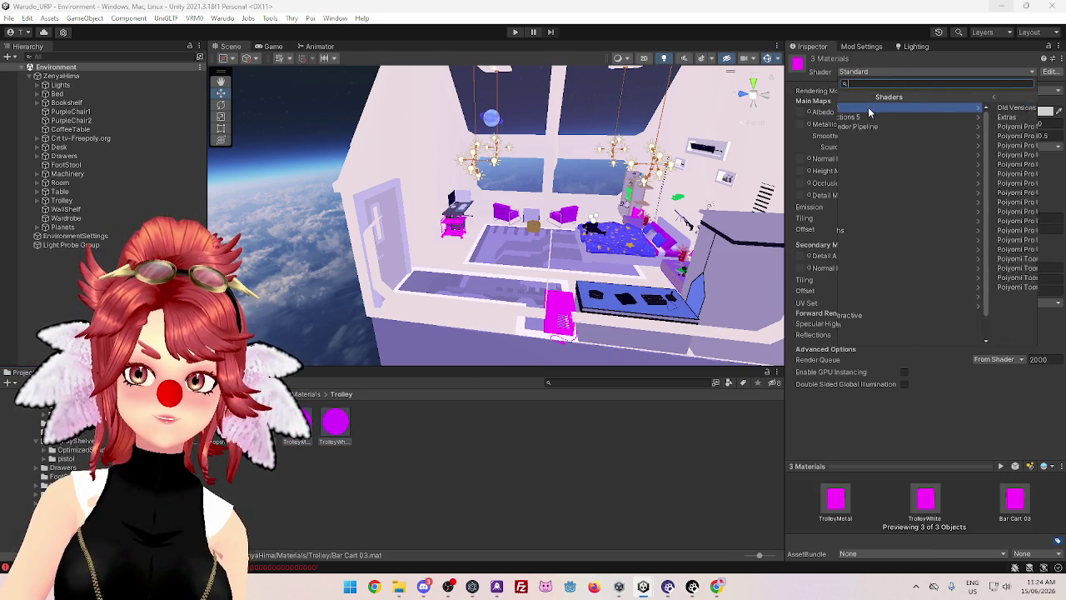
left_click(897, 124)
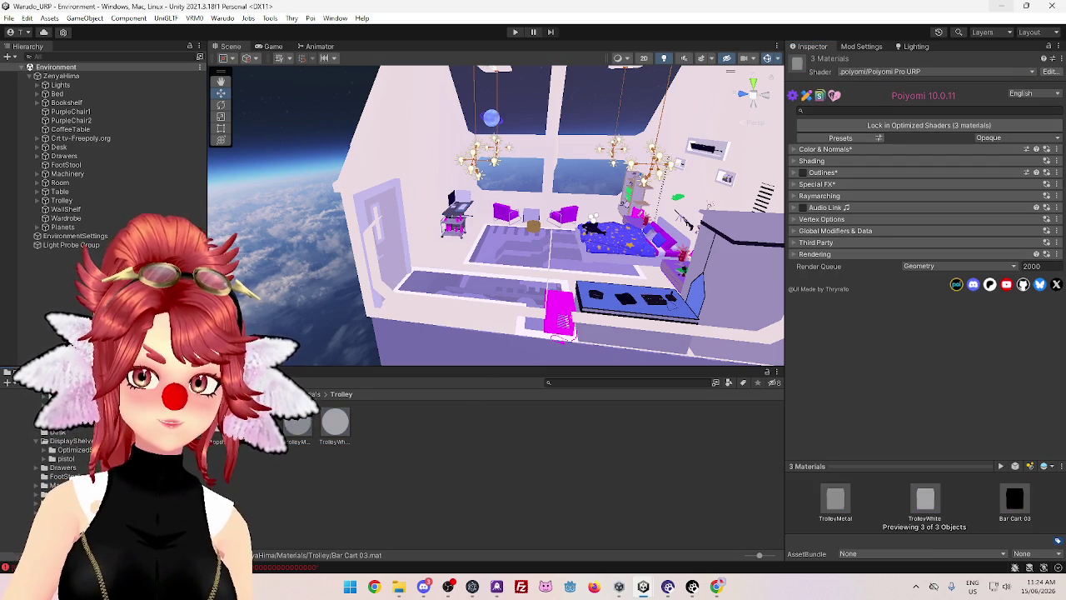
double_click(221, 420)
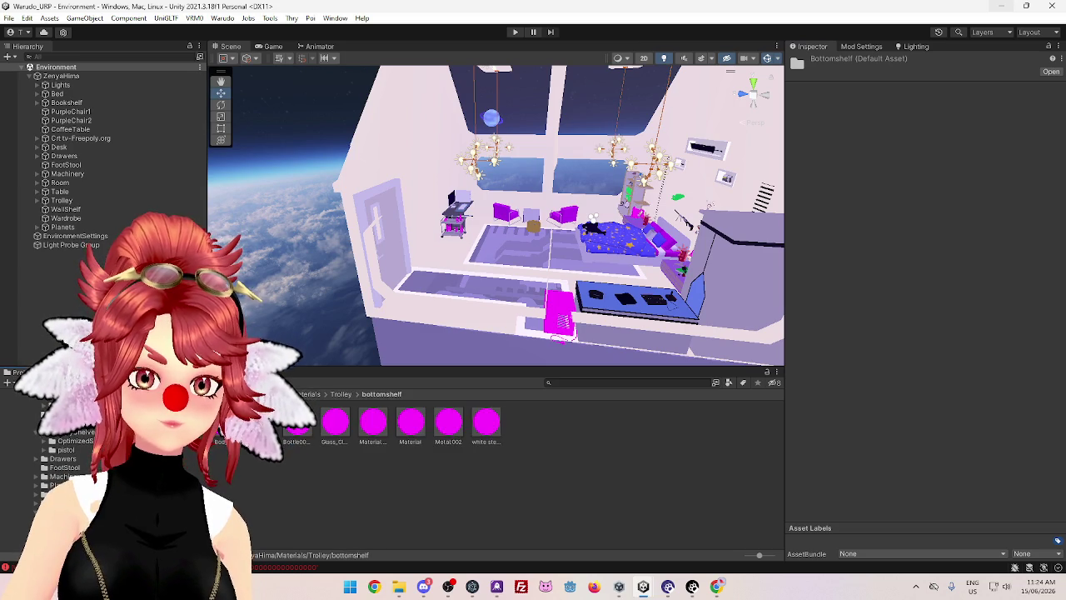
Switch all the bottomshelf materials to the Poiyomi Pro URP shader
key("ctrl+a")
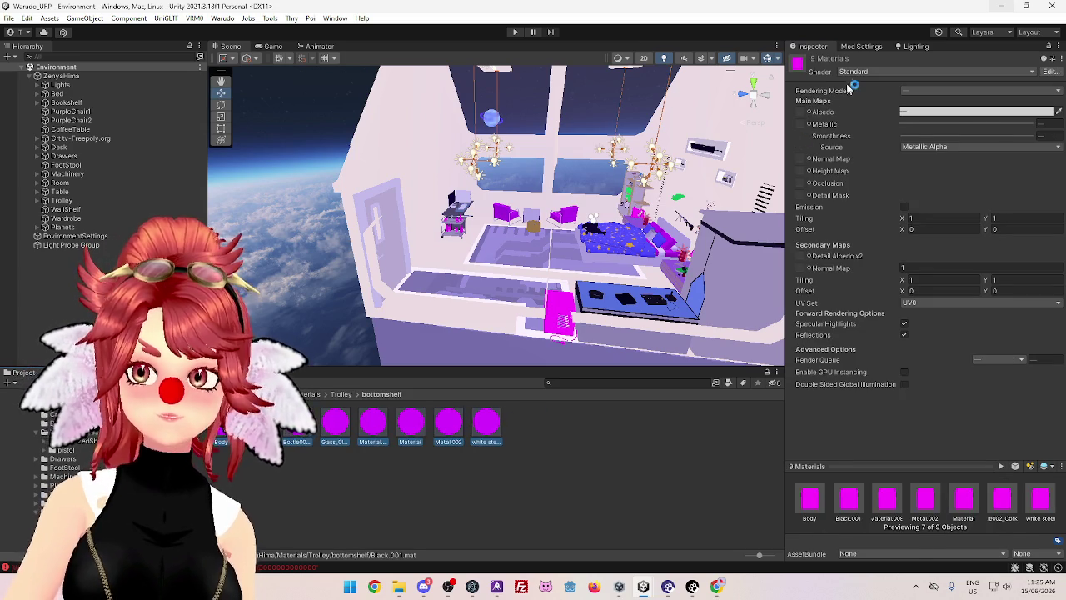
left_click(851, 73)
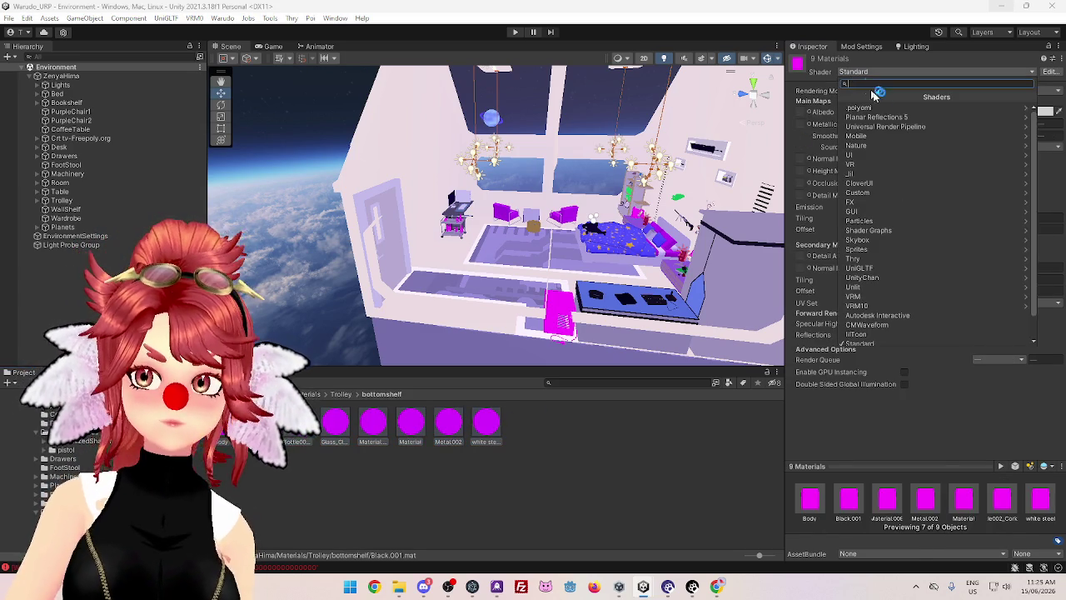
left_click(881, 109)
left_click(881, 126)
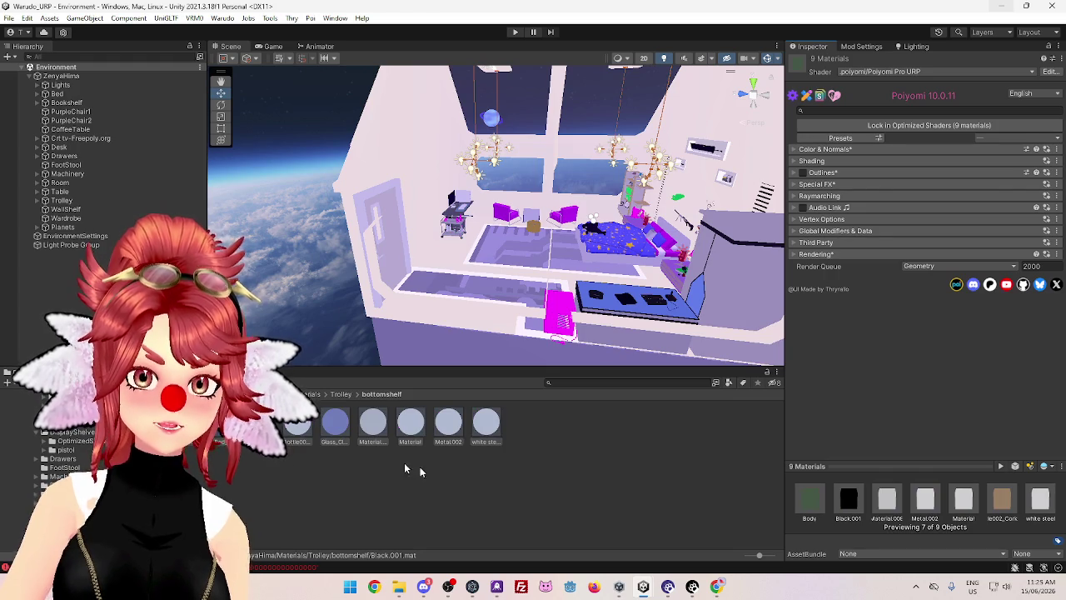
Switch all five topshelf materials to the Poiyomi Pro URP shader
left_click(339, 394)
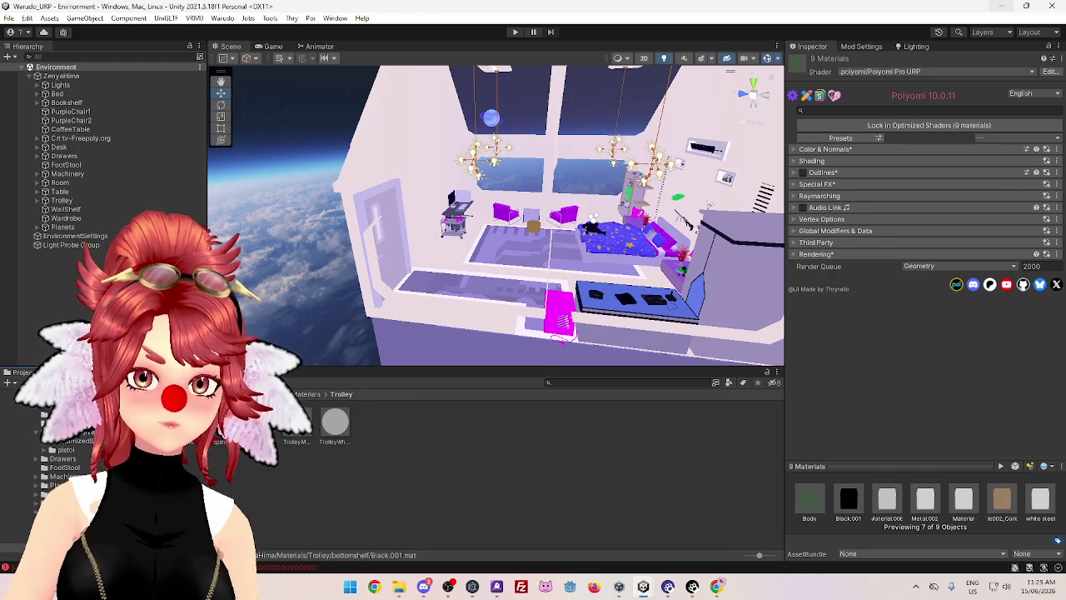
double_click(256, 420)
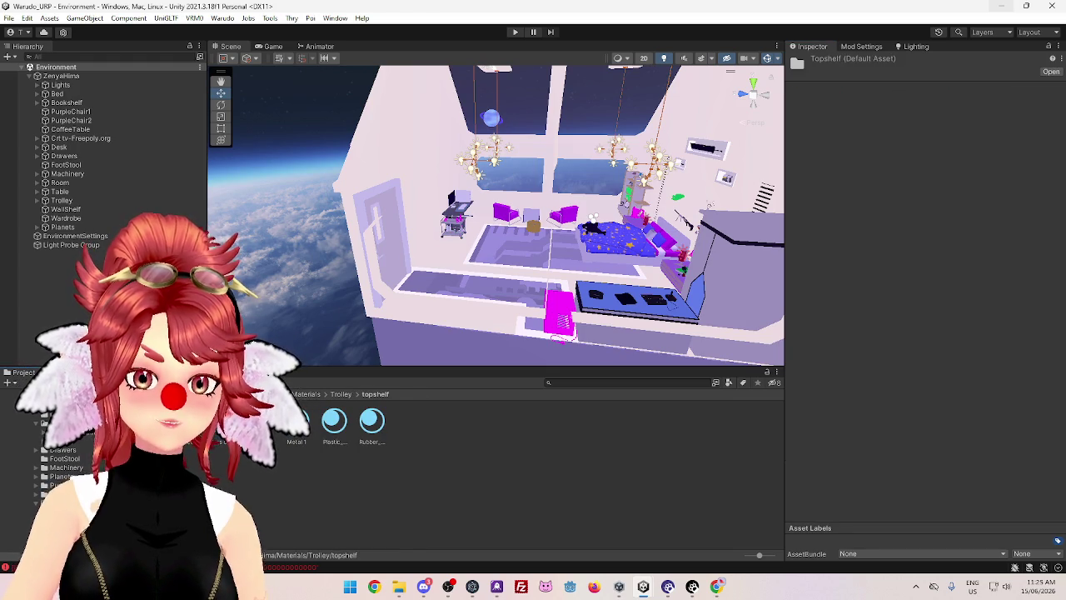
key("ctrl+a")
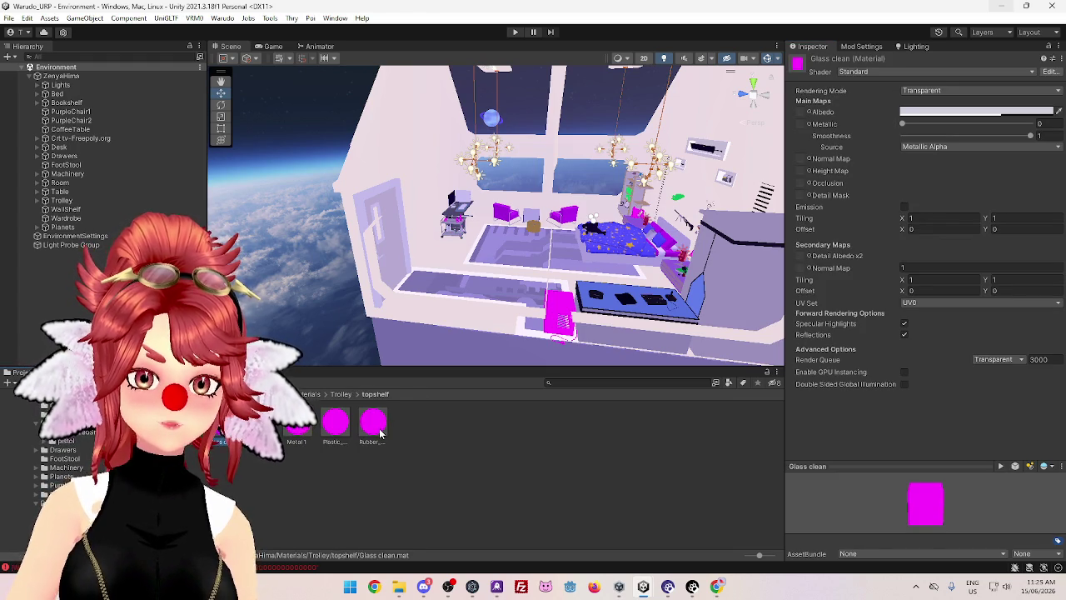
left_click(853, 72)
left_click(862, 108)
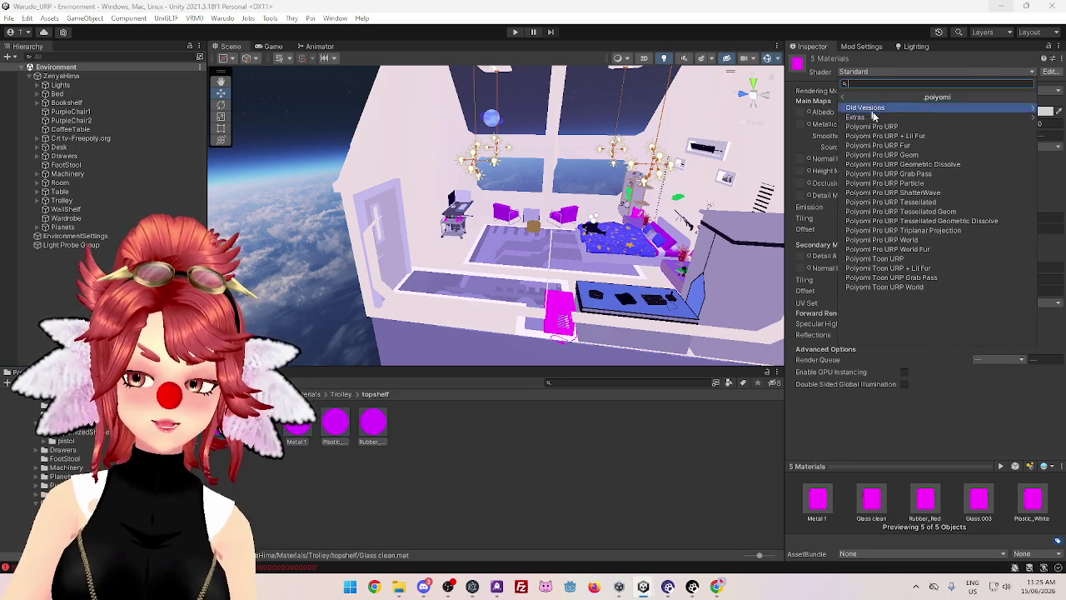
left_click(880, 126)
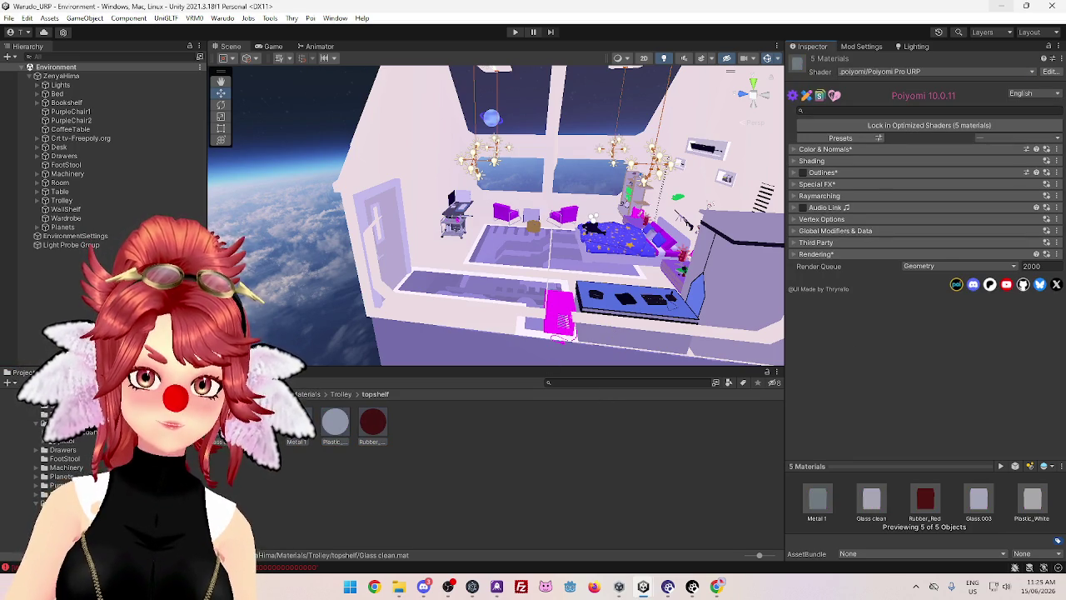
Switch the five trayofceramic materials, including M_jar_ceramic, to Poiyomi Pro URP
double_click(260, 420)
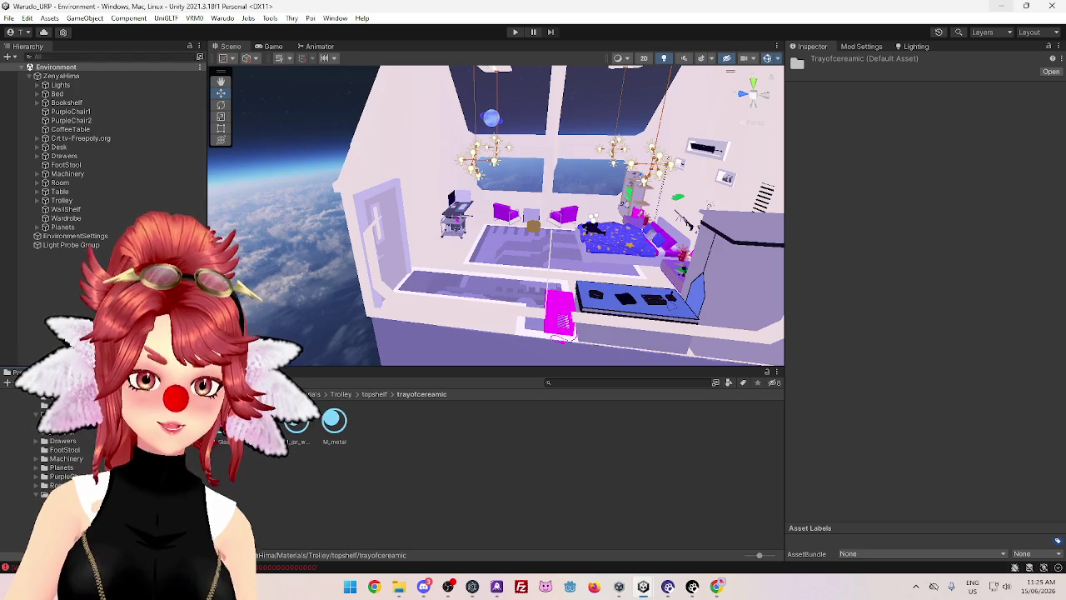
key("ctrl+a")
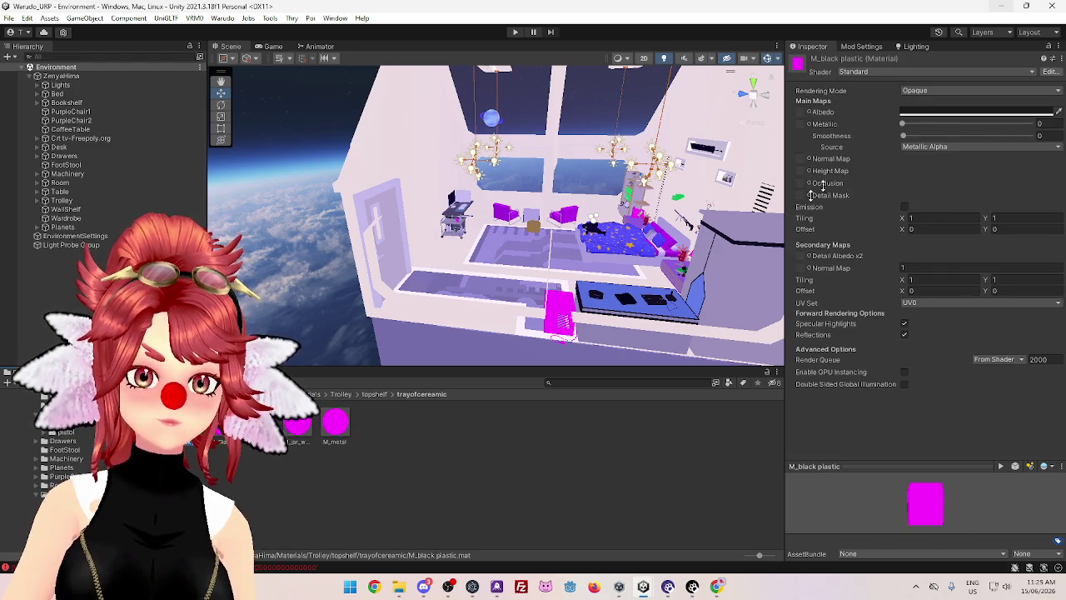
left_click(852, 72)
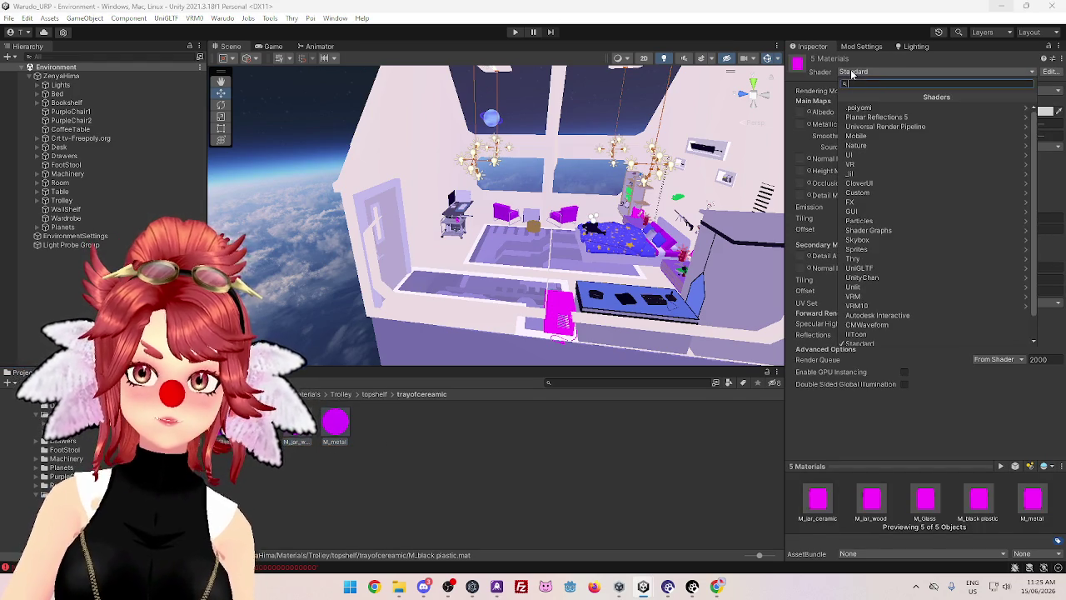
left_click(857, 109)
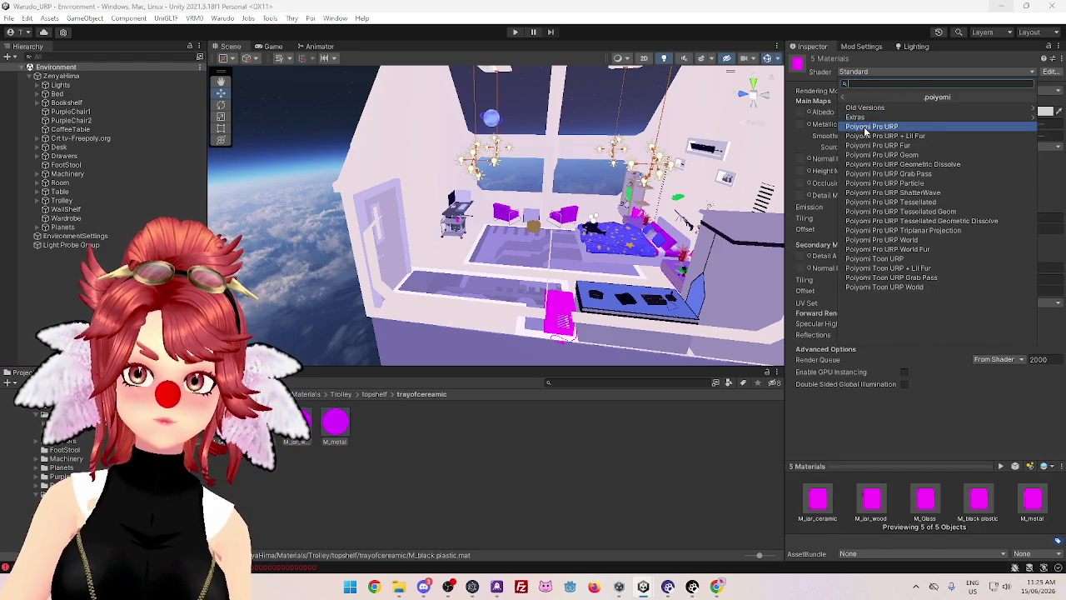
left_click(870, 127)
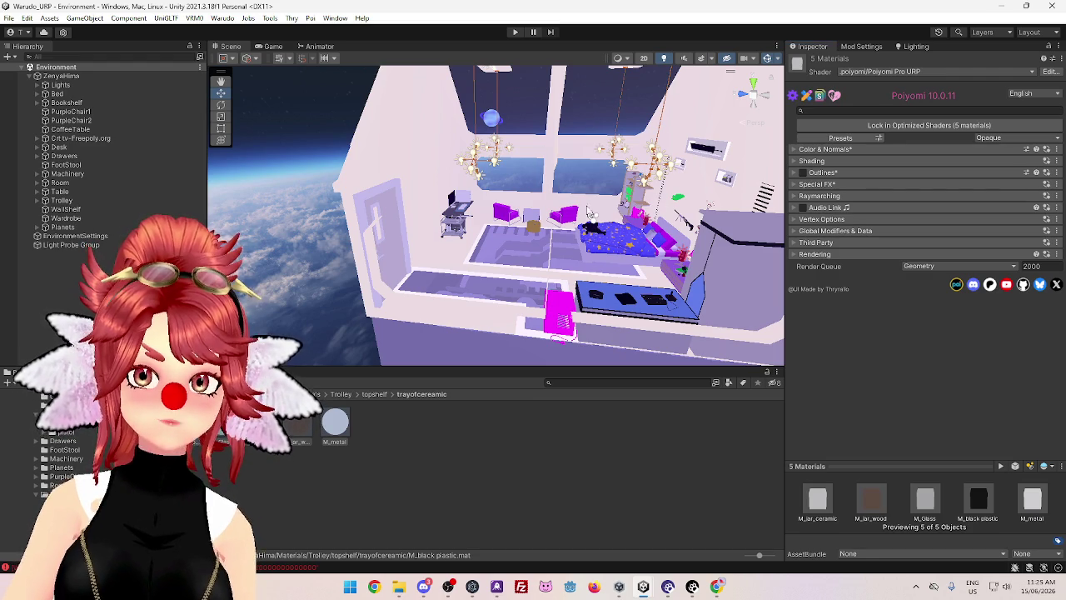
scroll(574, 195, "down", 5)
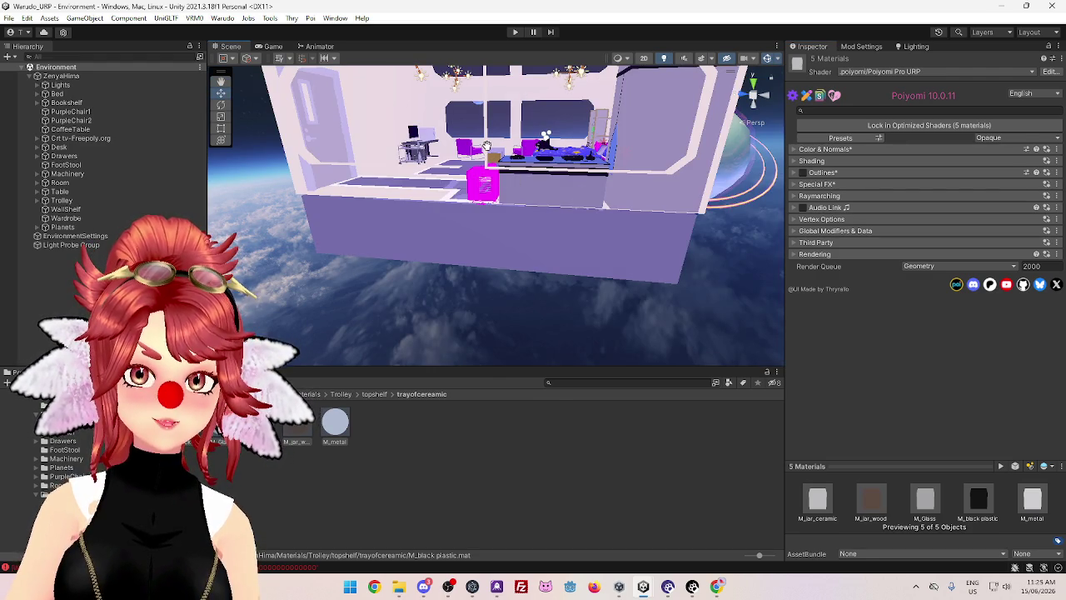
Orbit and zoom the Scene view to inspect the bed, chairs and shelves up close
left_click_drag(492, 207, 505, 232)
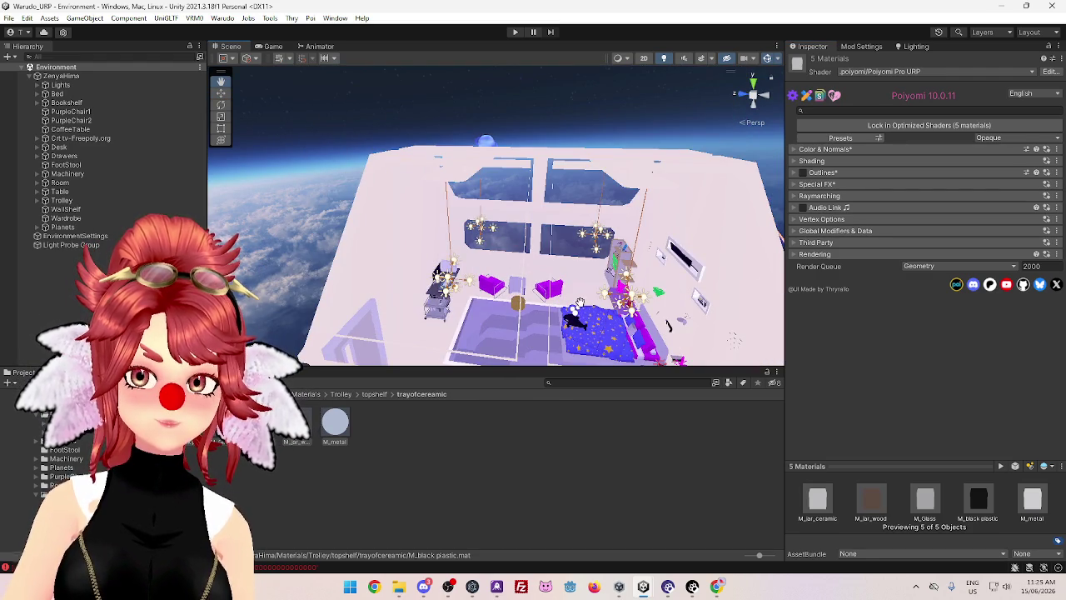
scroll(576, 305, "up", 4)
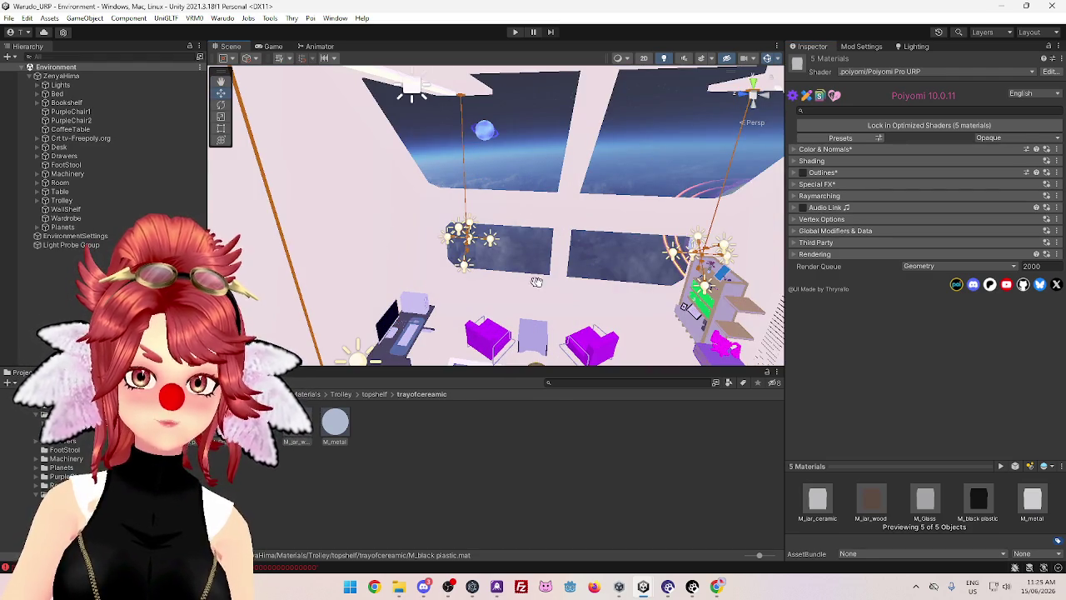
left_click_drag(599, 286, 508, 257)
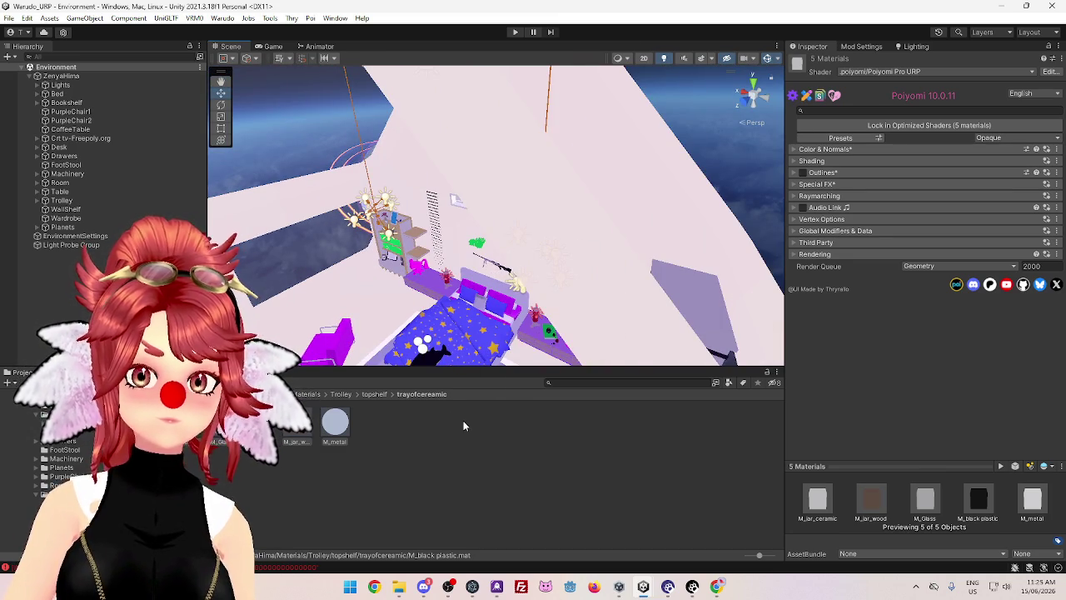
scroll(481, 192, "up", 5)
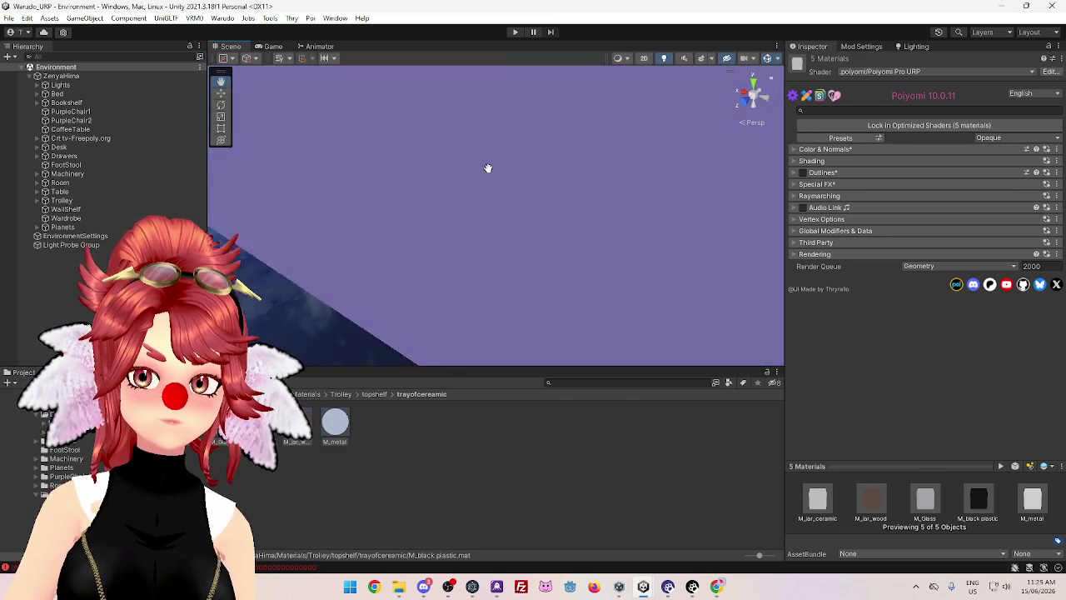
scroll(488, 208, "down", 2)
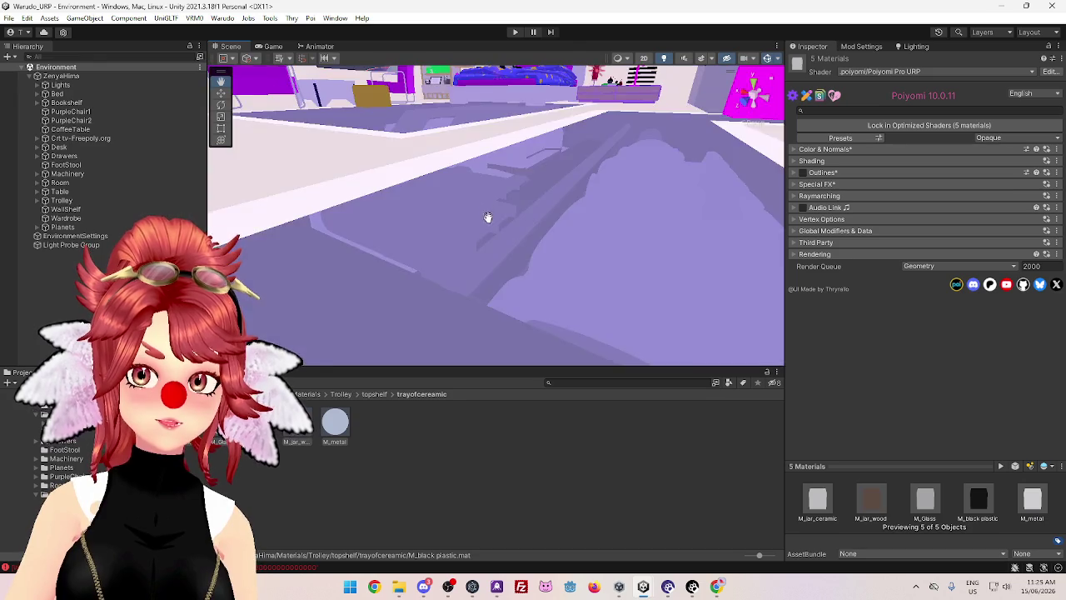
scroll(488, 225, "down", 6)
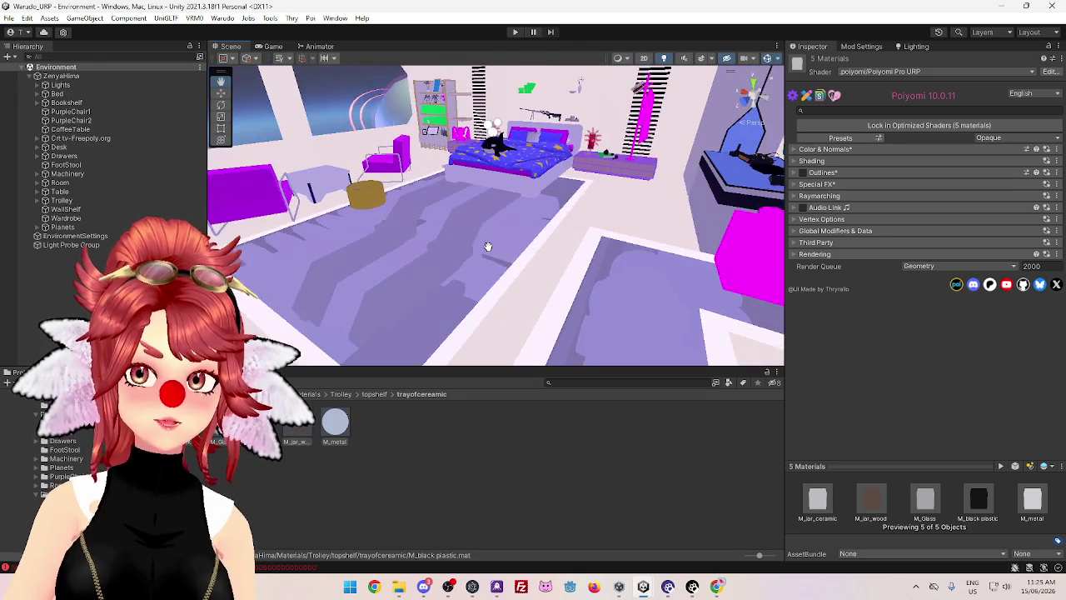
scroll(483, 240, "up", 2)
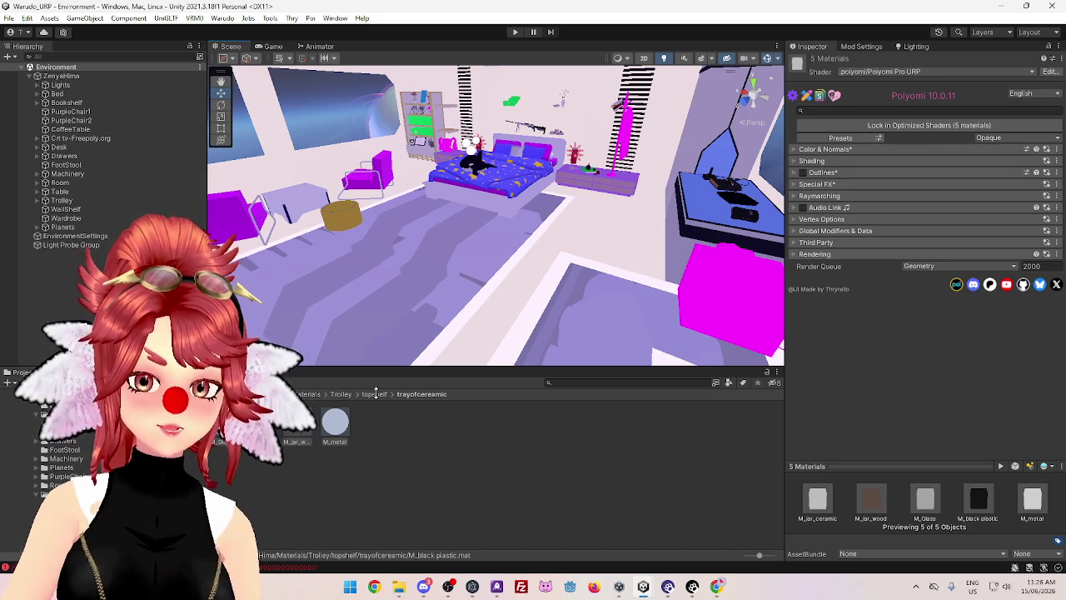
Set TVWhite, 02___Default_1001 and 02___Default_1002 in the TV folder to Poiyomi Pro URP
left_click(375, 394)
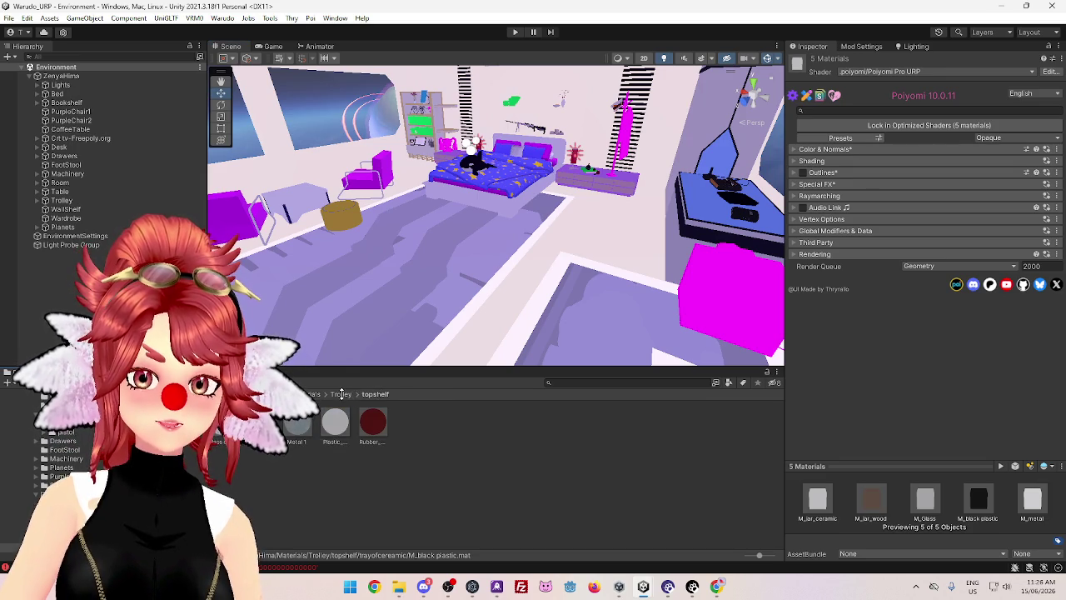
left_click(341, 394)
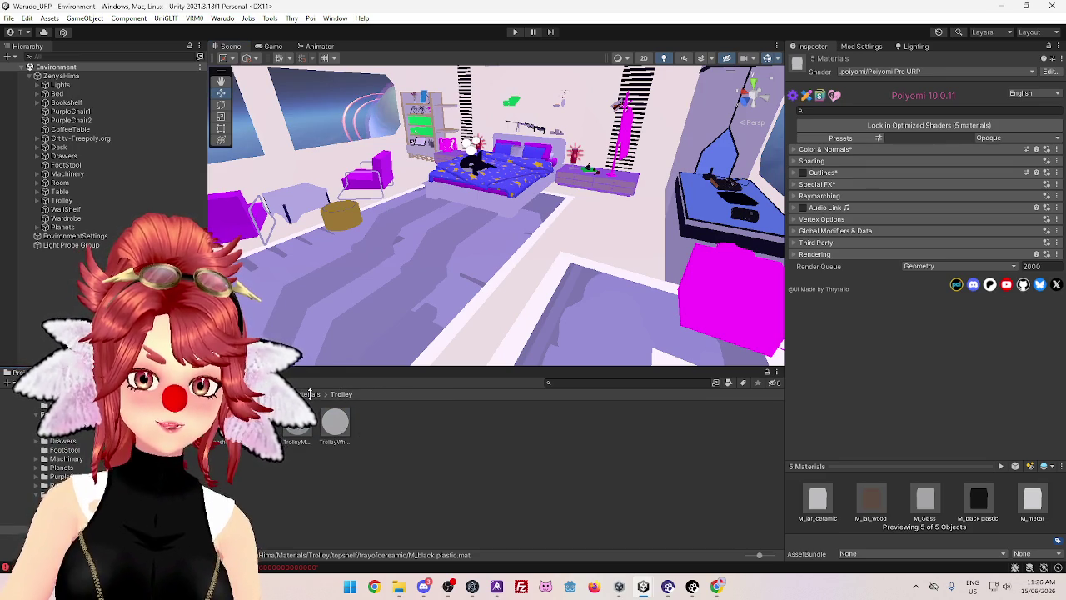
left_click(310, 394)
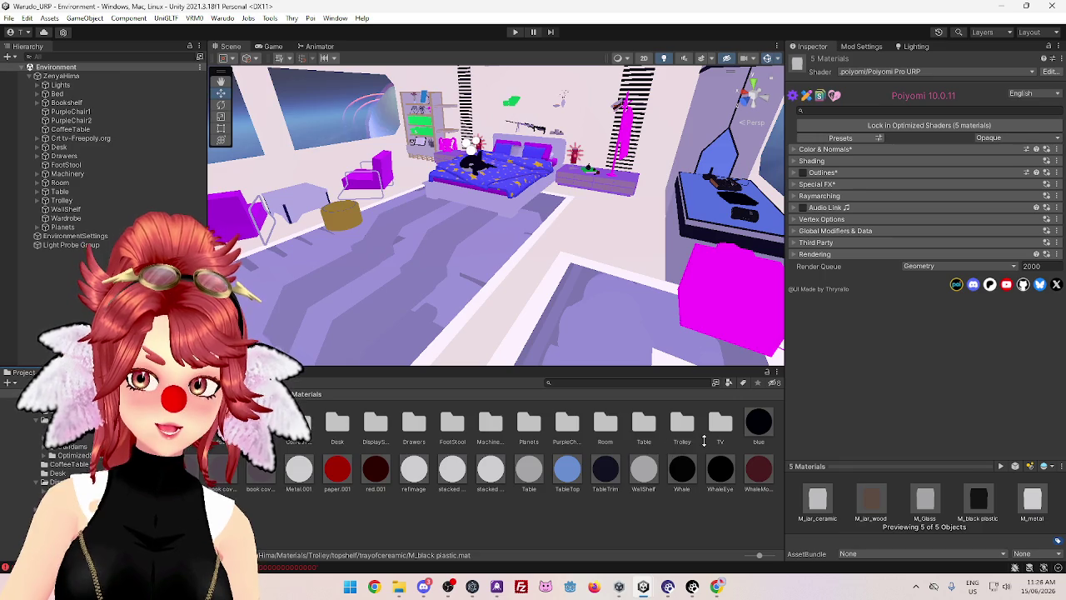
double_click(720, 423)
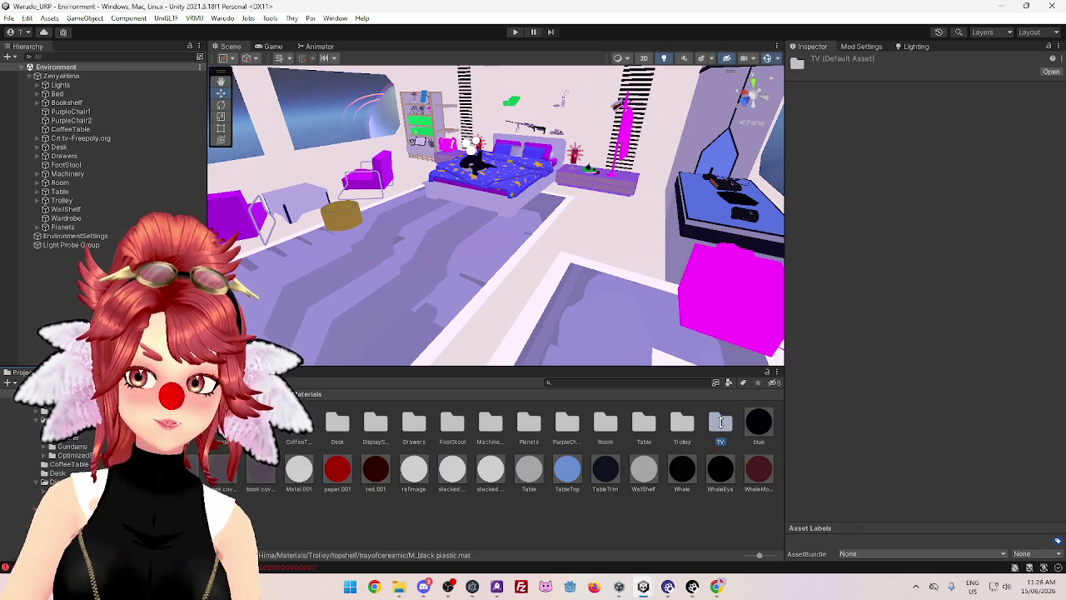
left_click(453, 420)
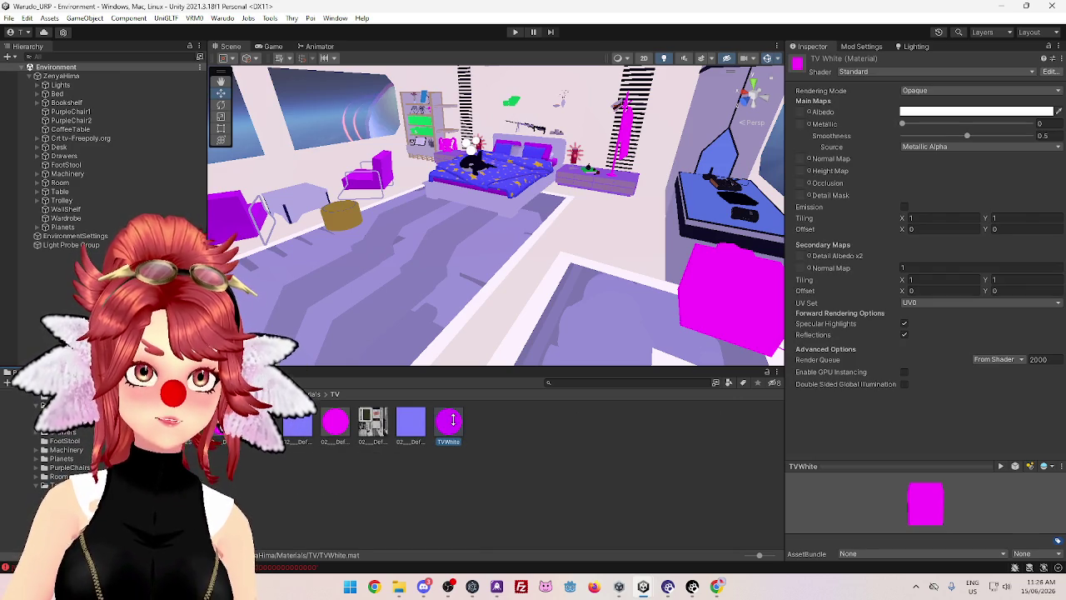
left_click(333, 423, "shift")
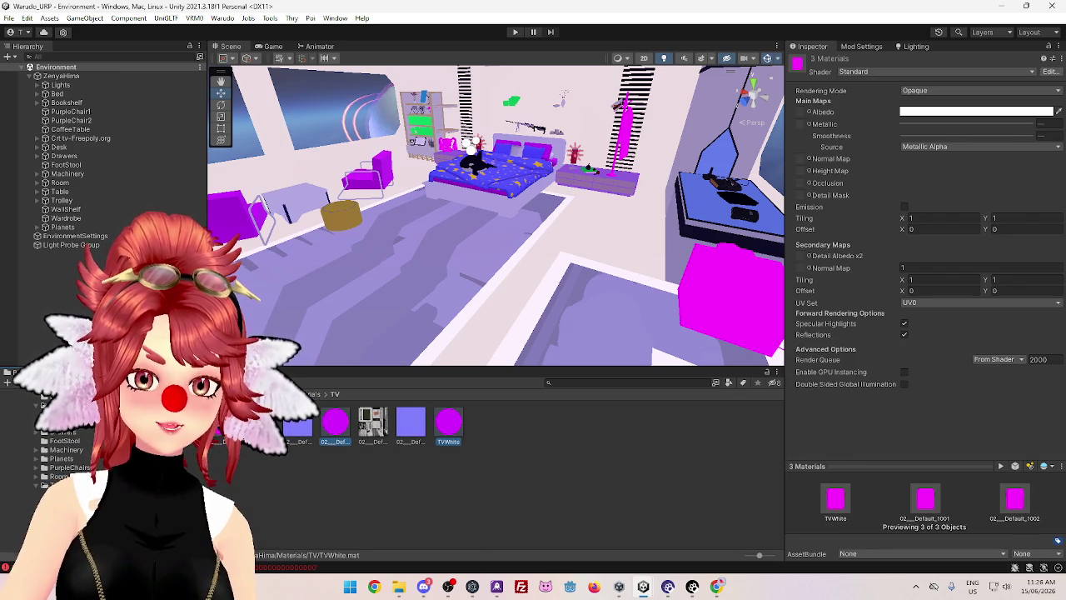
left_click(864, 74)
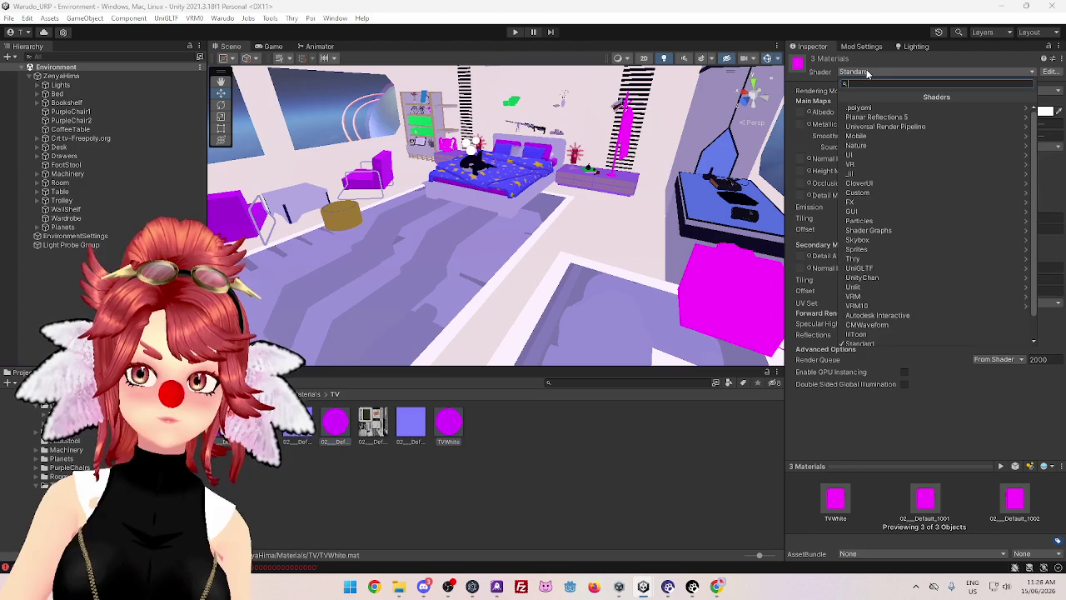
left_click(871, 117)
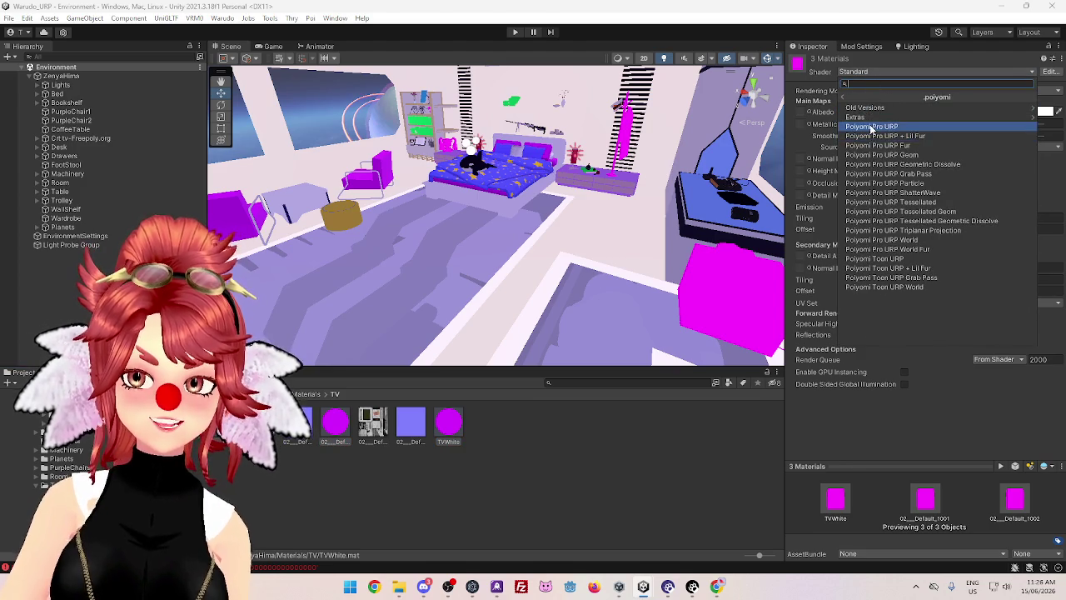
left_click(871, 127)
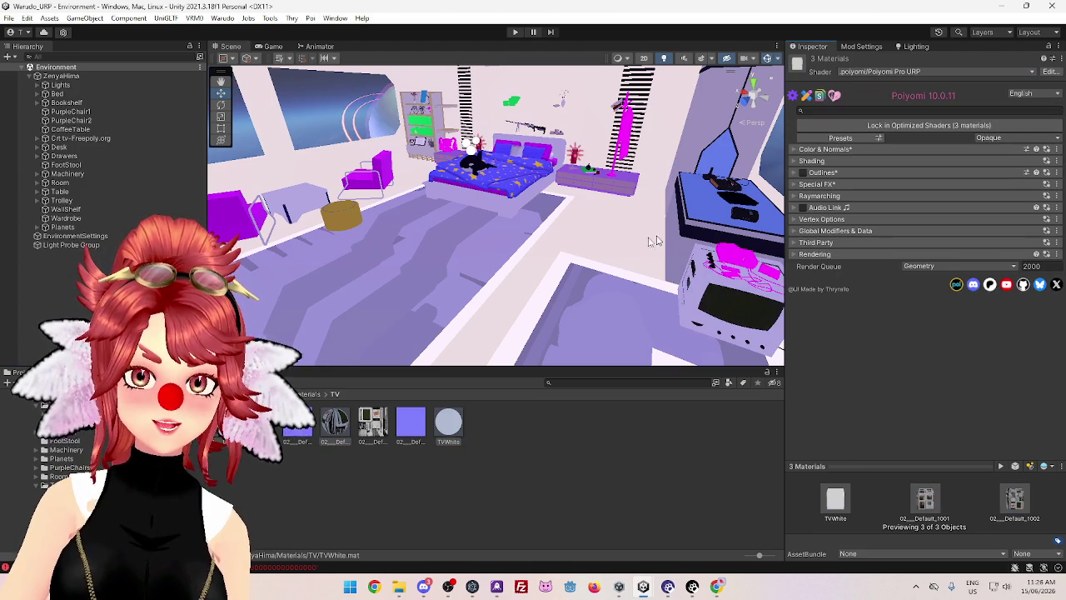
double_click(297, 424)
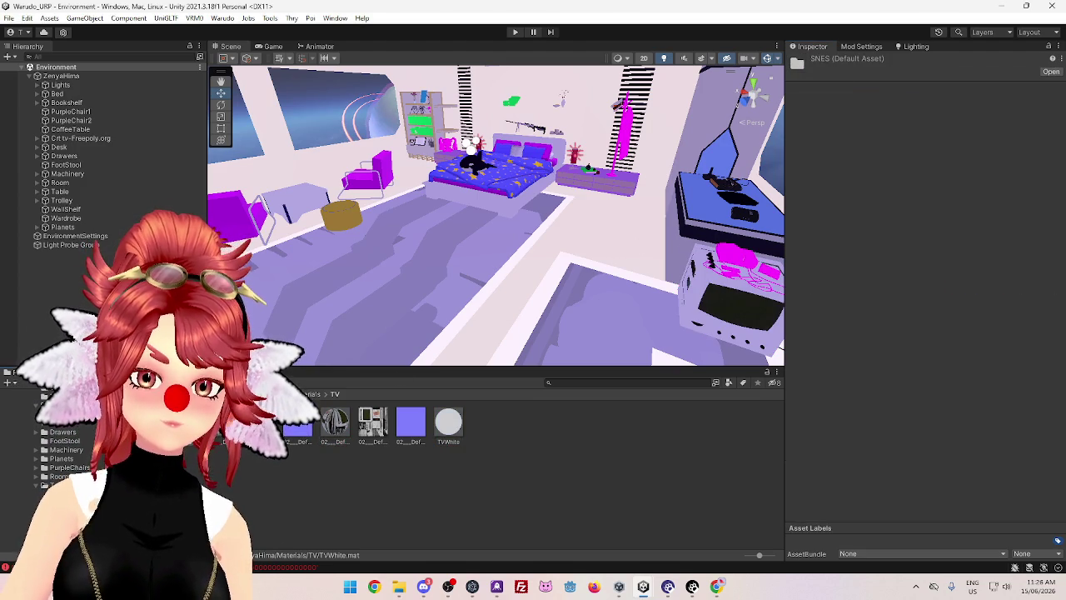
Select all 29 SNES materials and set their shader to Poiyomi Pro URP
left_click(300, 422)
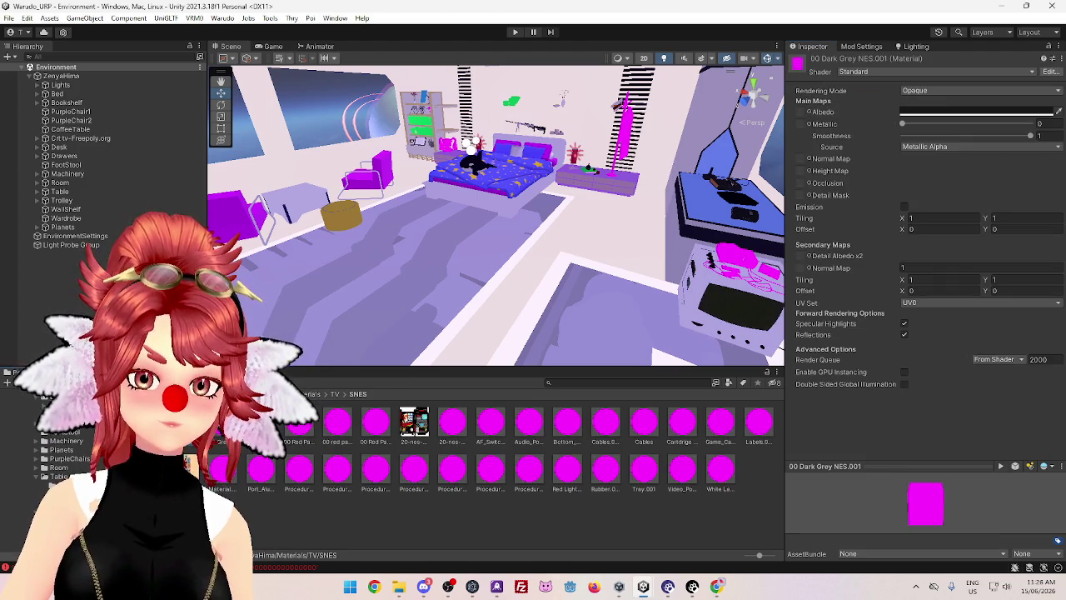
left_click(375, 422, "shift")
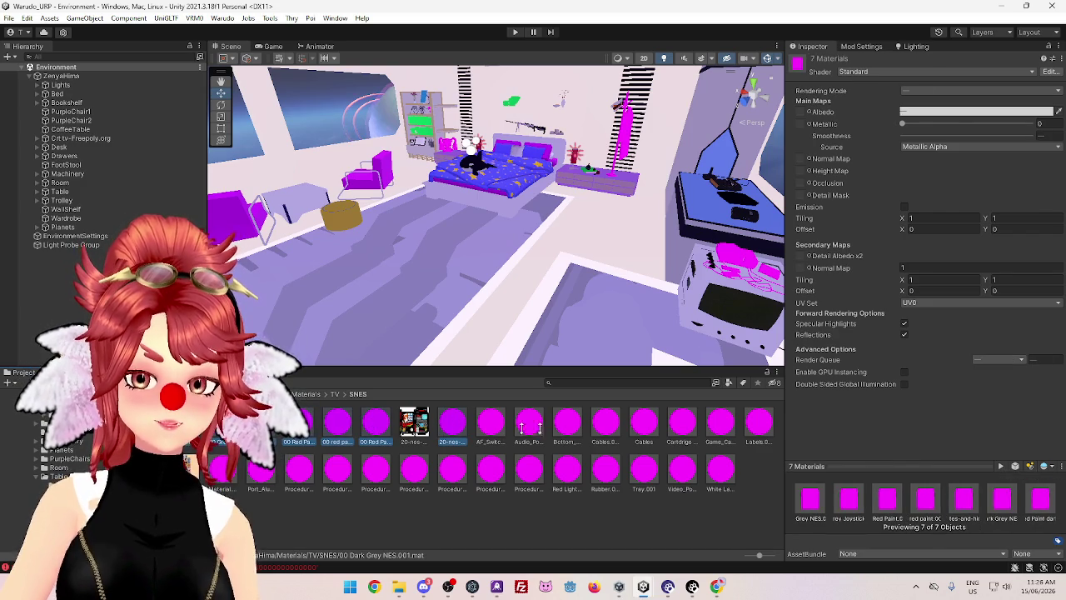
left_click(758, 423, "shift")
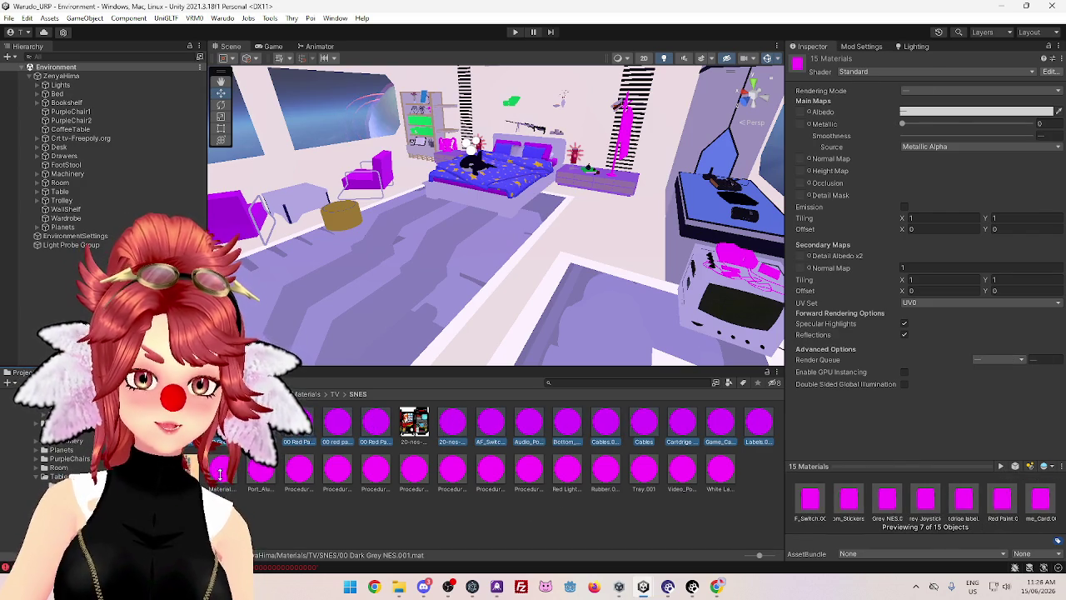
left_click(685, 468, "shift")
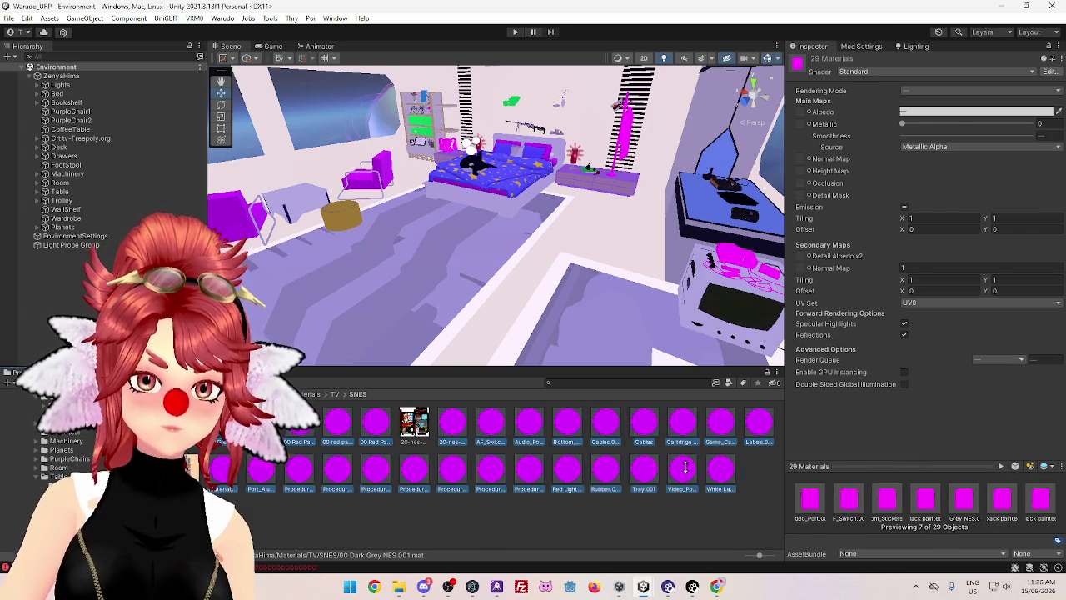
left_click(866, 72)
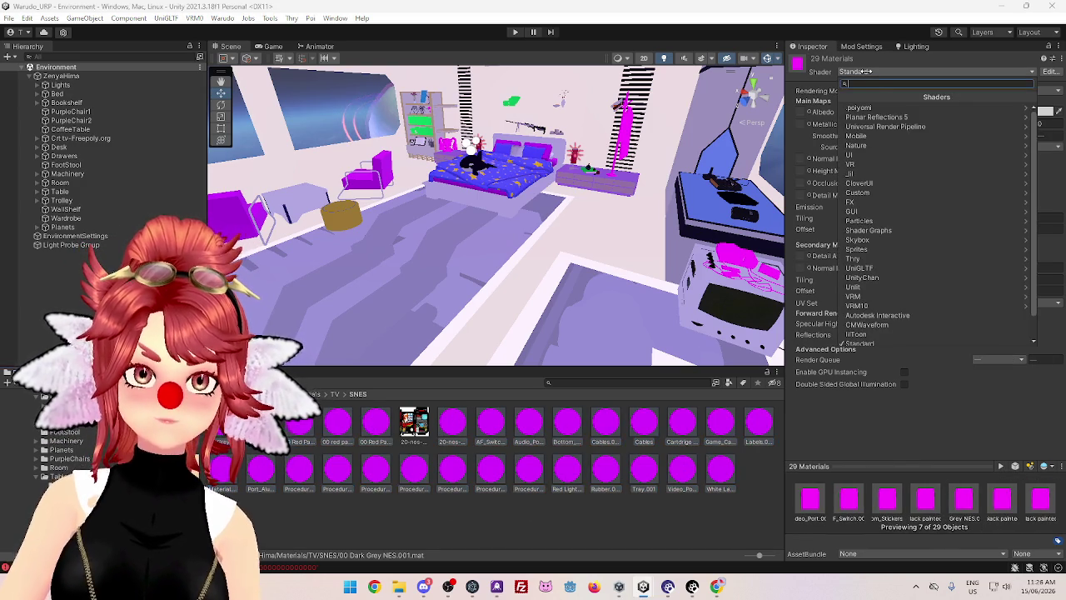
left_click(868, 115)
left_click(873, 133)
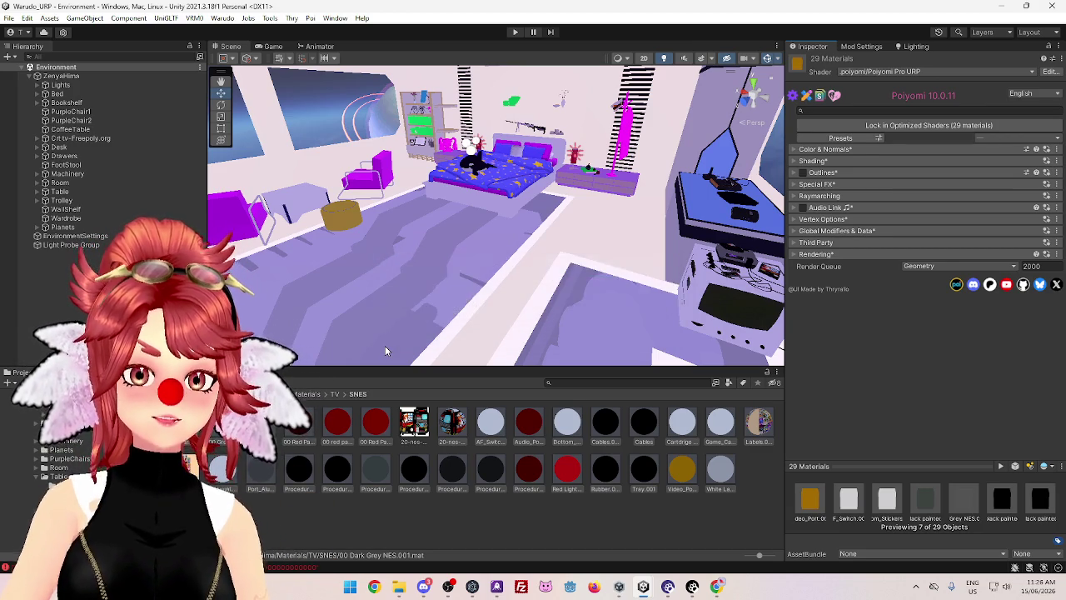
left_click(336, 394)
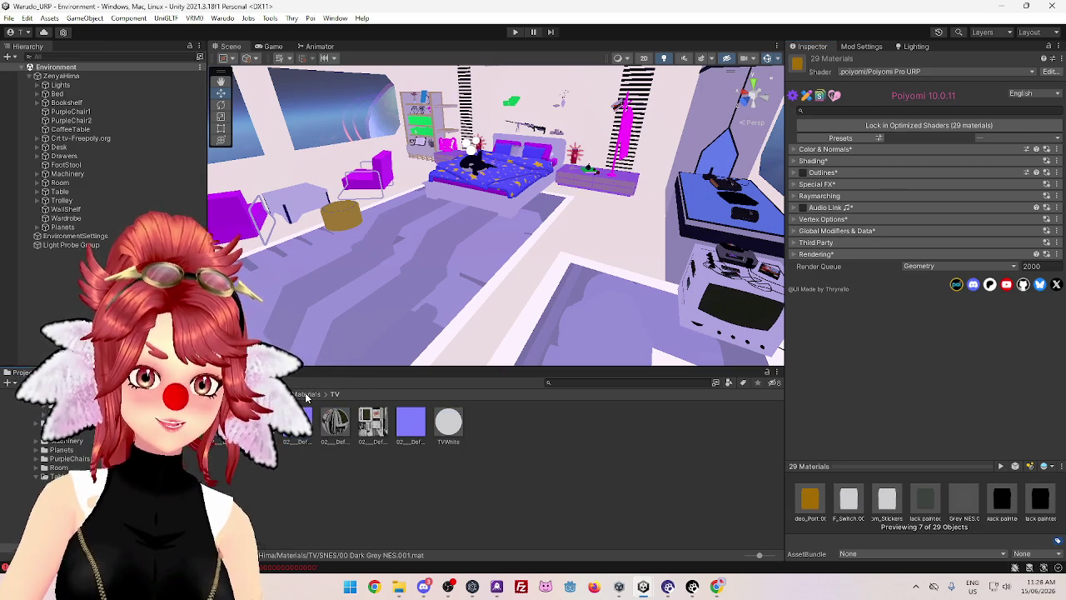
Check the TV materials folder and return to the Materials folder
left_click(306, 394)
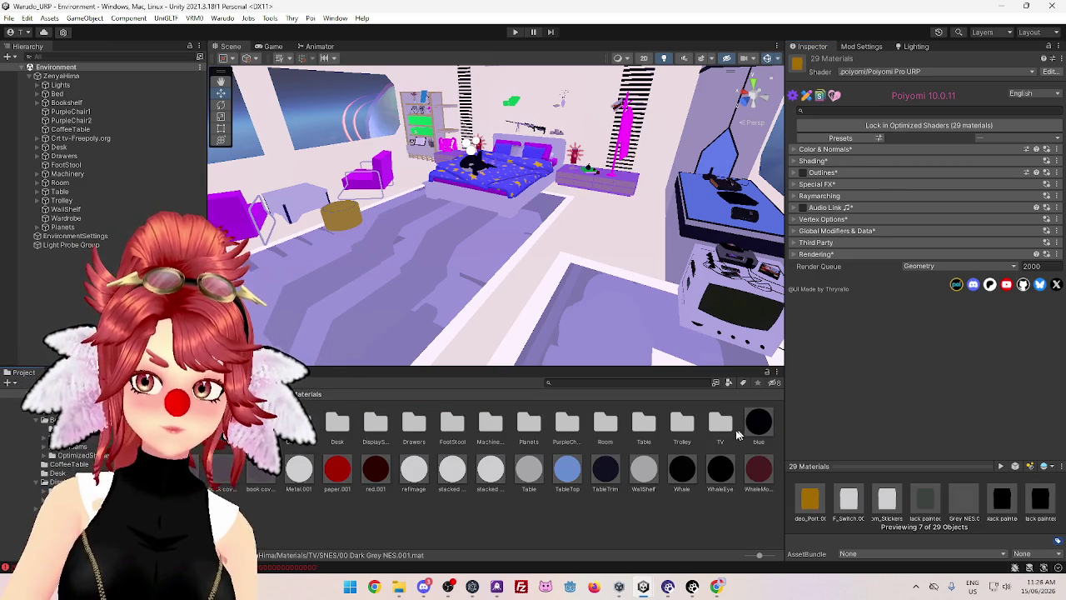
double_click(727, 424)
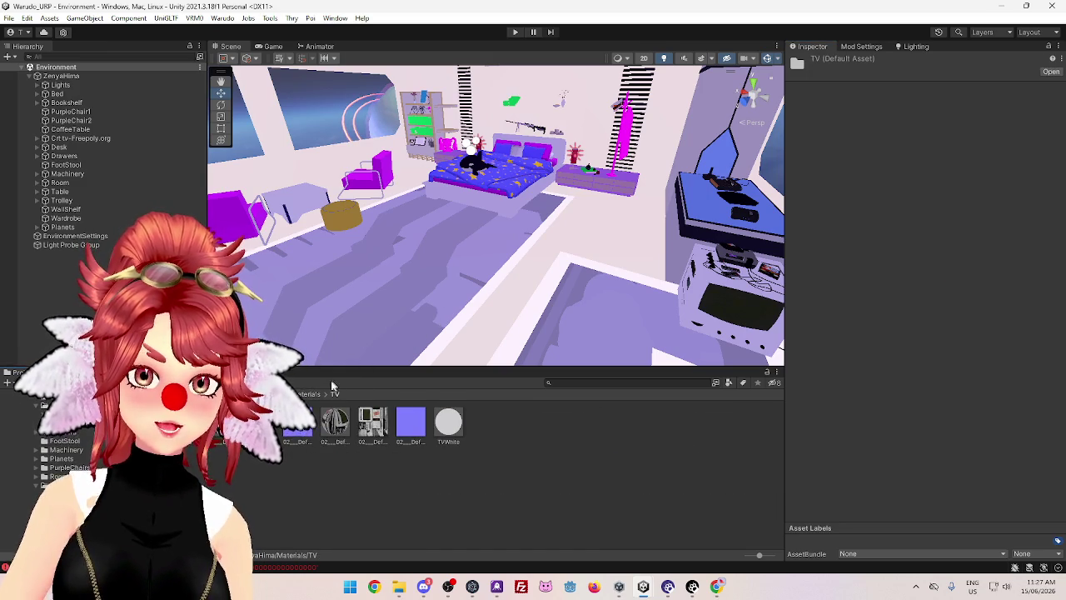
left_click(309, 394)
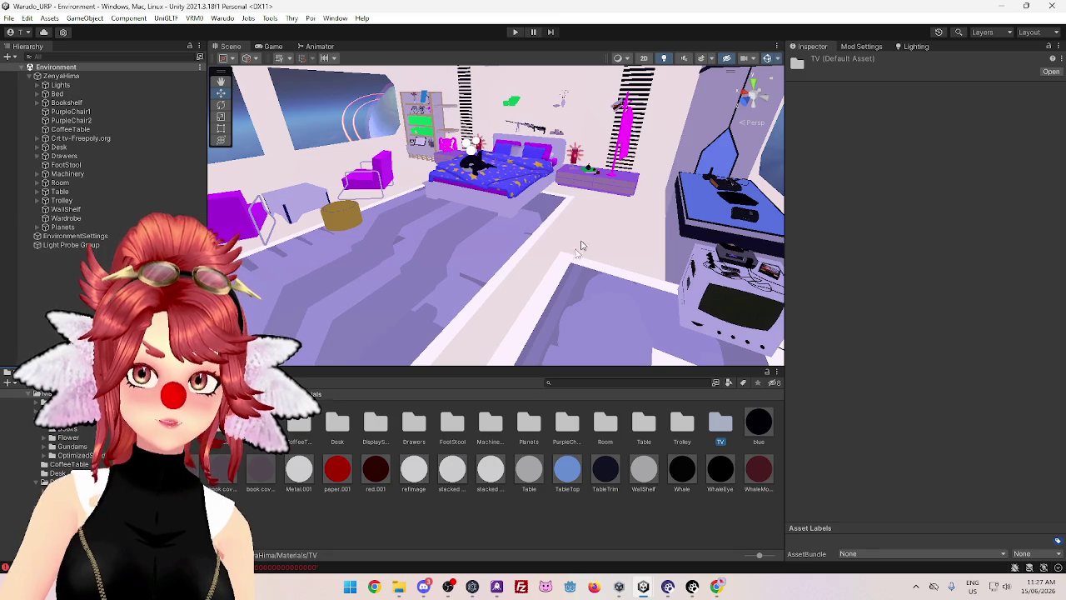
Select the Coat and inspect its pink Default-Material properties in the Inspector
left_click(623, 121)
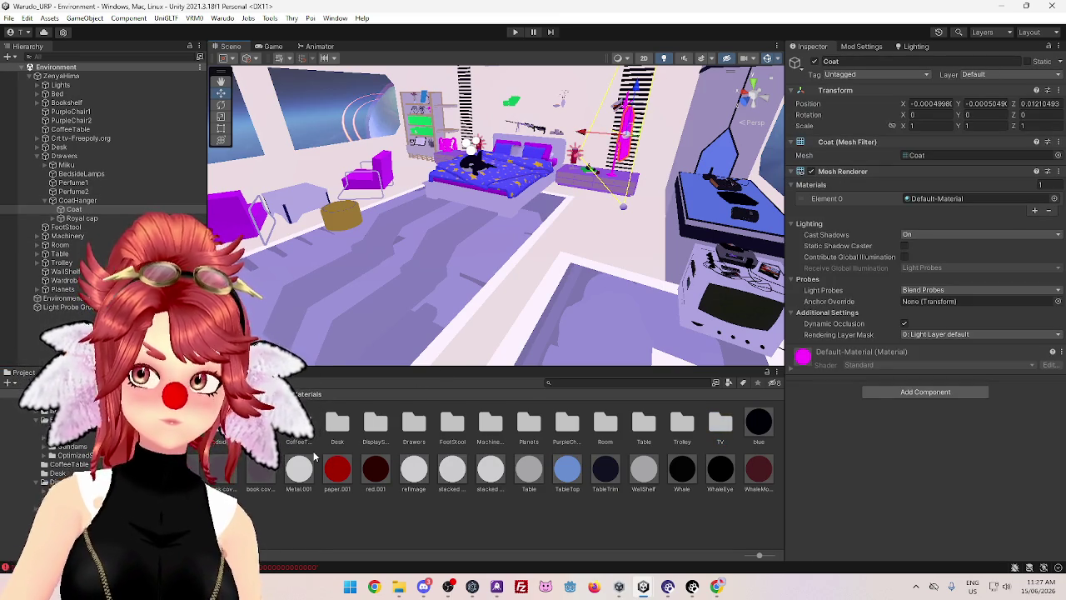
left_click(934, 198)
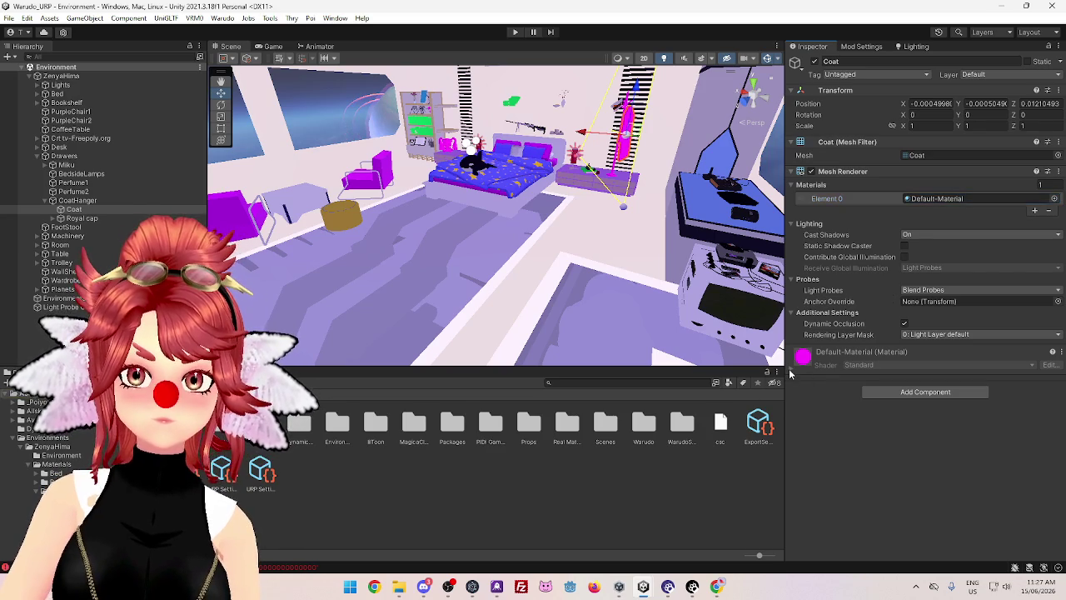
left_click(790, 371)
left_click(790, 371)
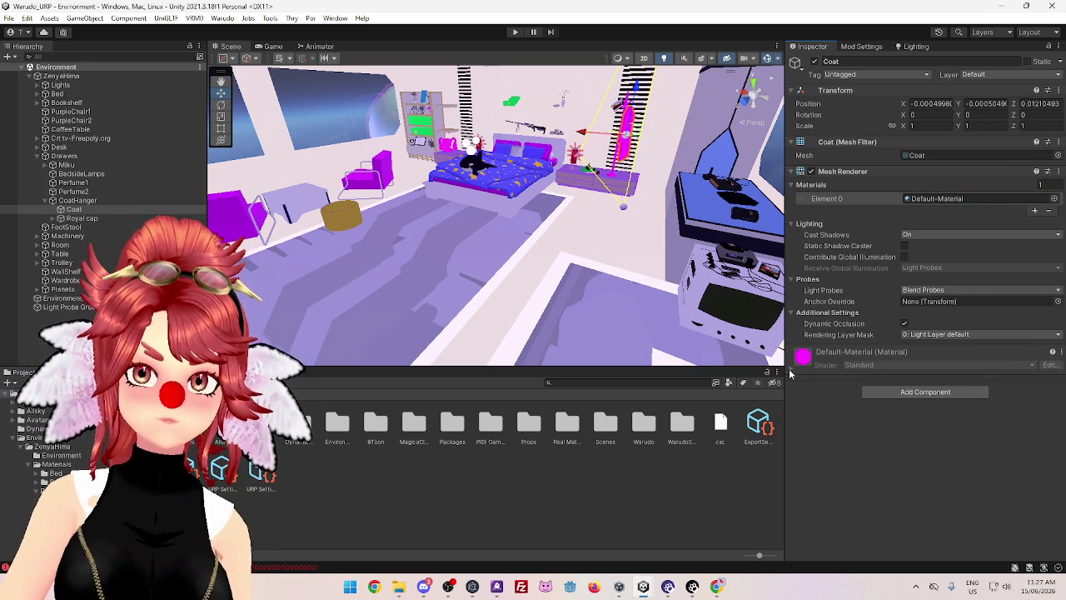
left_click(790, 372)
left_click(790, 371)
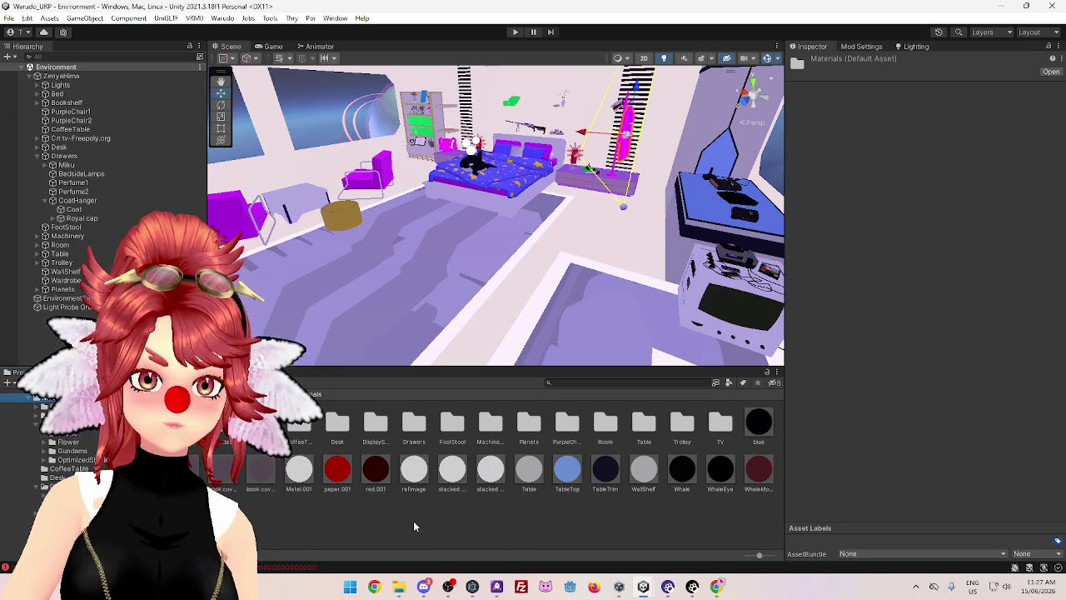
Create a new material named 'Default Material' in the Materials folder
right_click(413, 520)
mouse_move(500, 158)
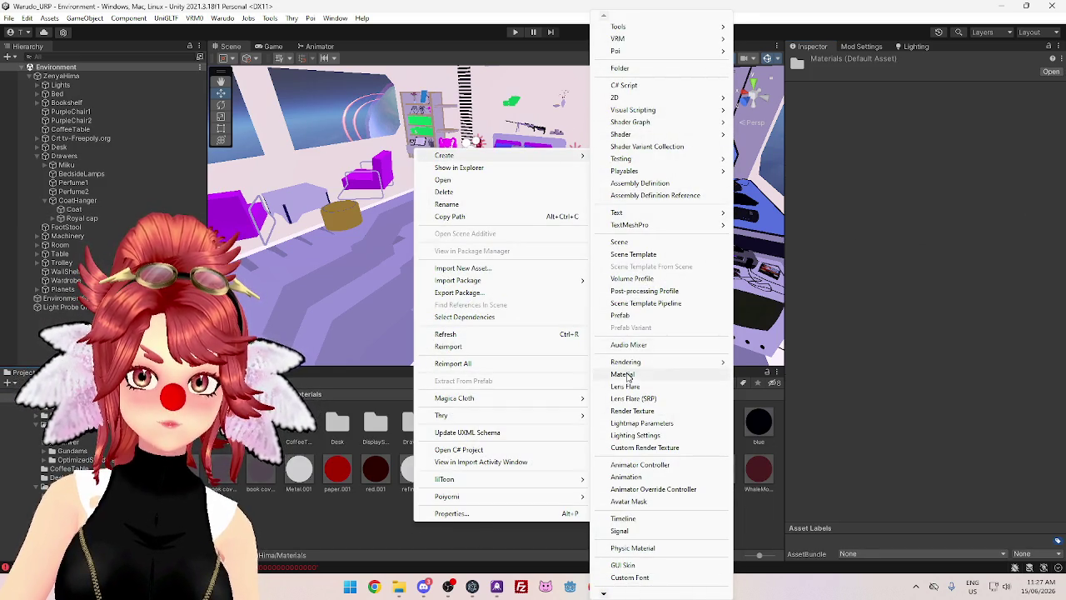
left_click(625, 374)
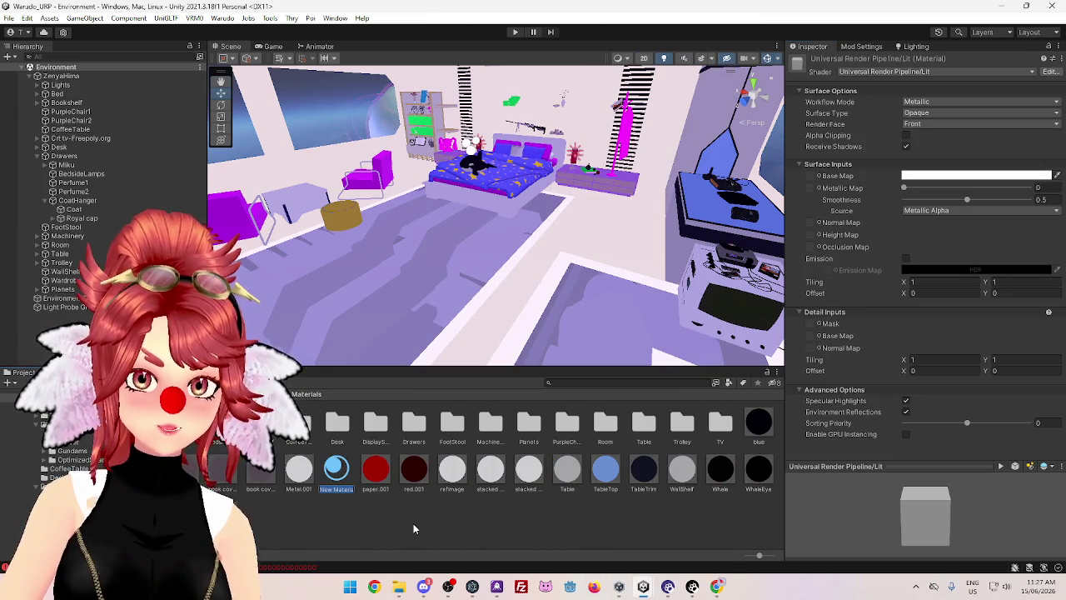
type("Default Material")
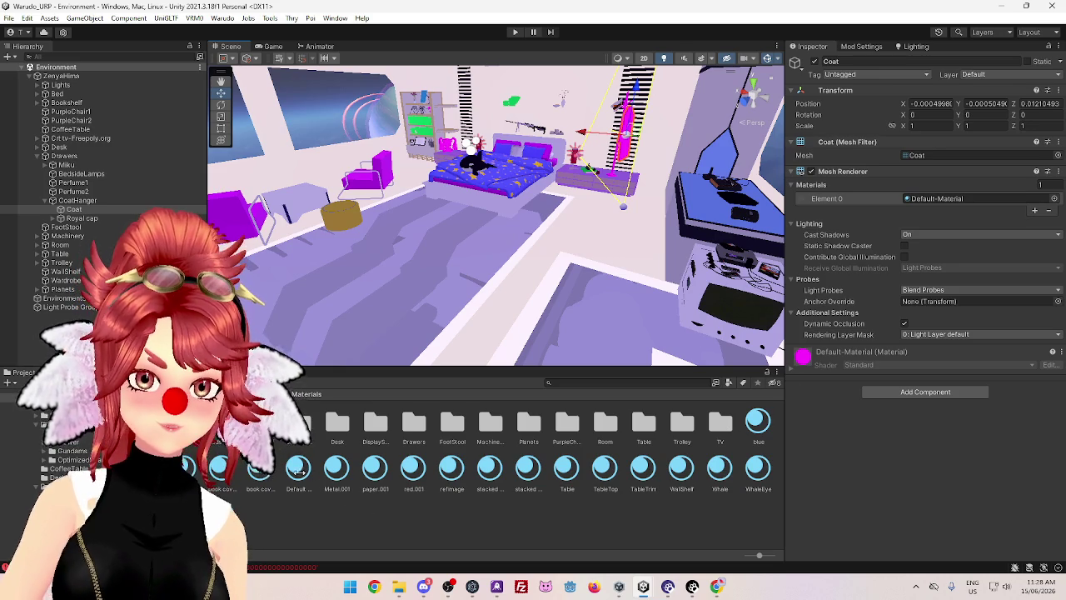
Assign Default Material to the Coat and switch its shader to Poiyomi Pro URP
mouse_move(298, 471)
left_mouse_down()
mouse_move(442, 476)
mouse_move(949, 230)
mouse_move(945, 197)
left_mouse_up()
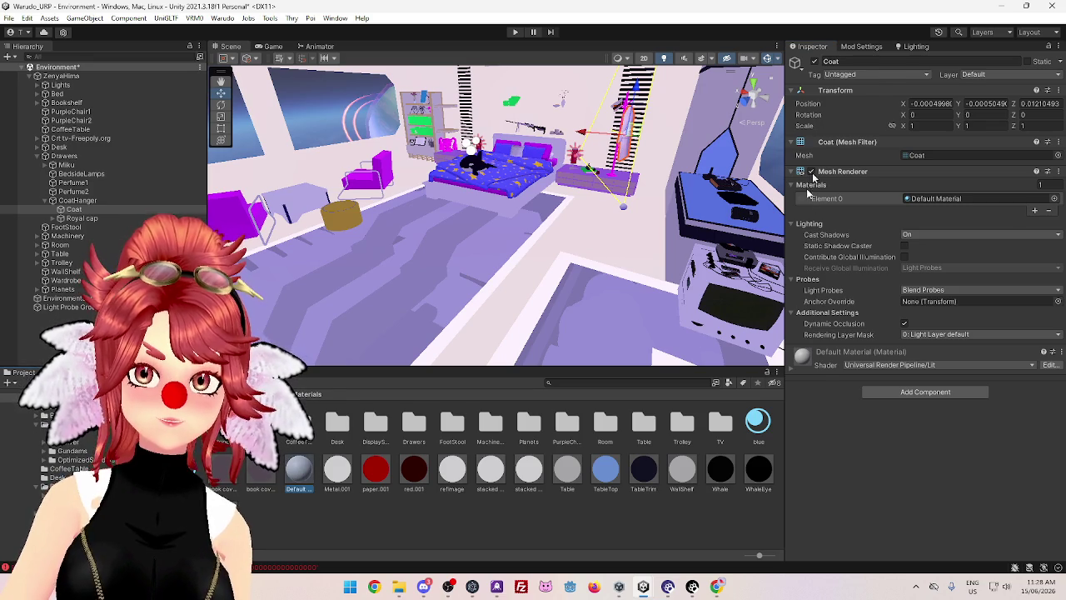
left_click(299, 472)
left_click(861, 71)
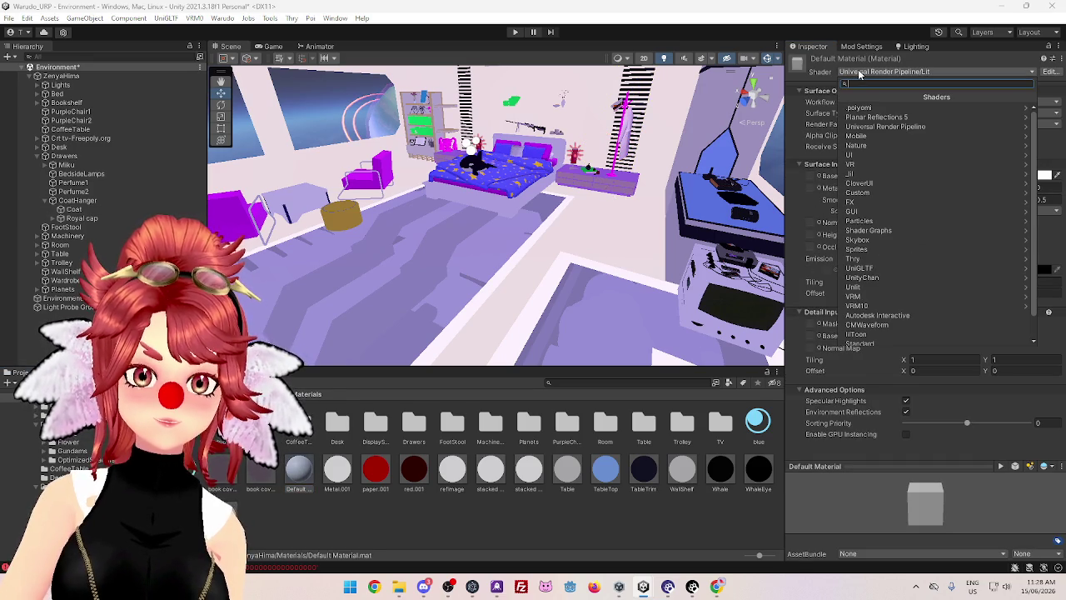
left_click(871, 109)
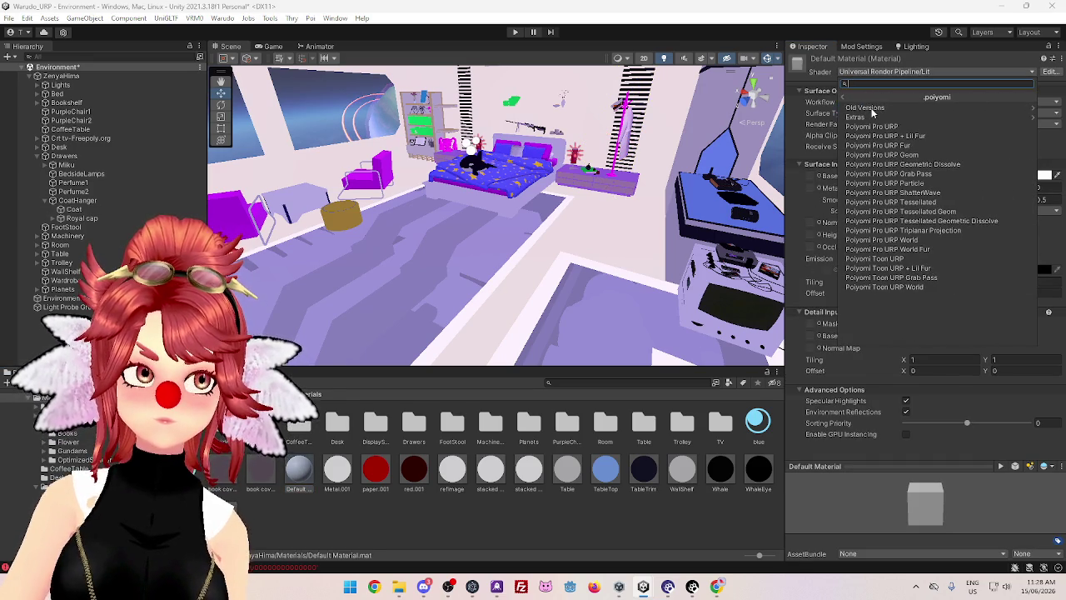
left_click(867, 127)
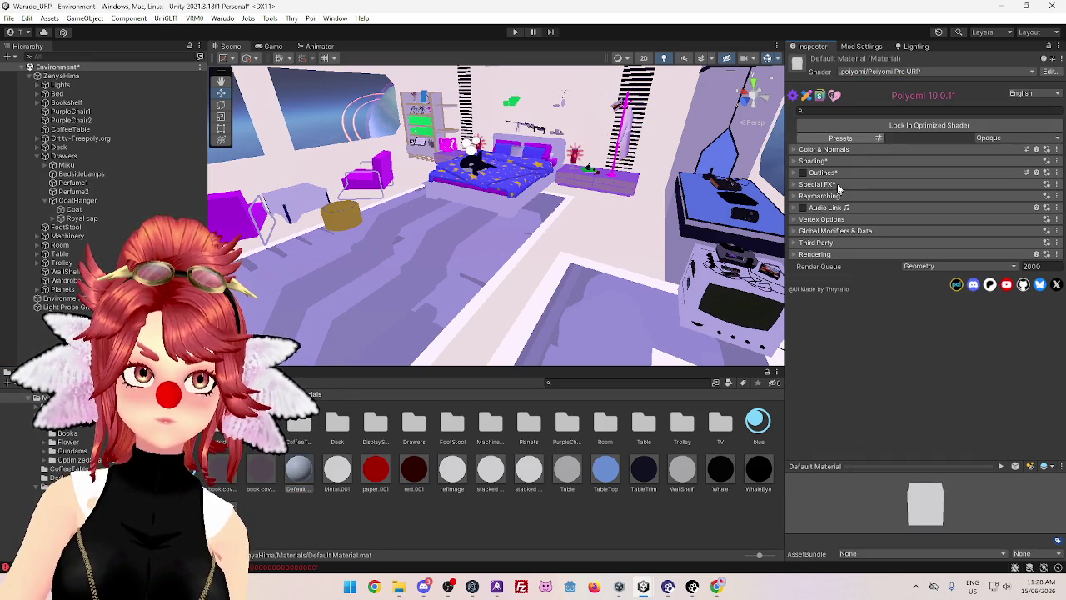
Assign Default Material to the CoatHanger's Element 0
left_click(626, 107)
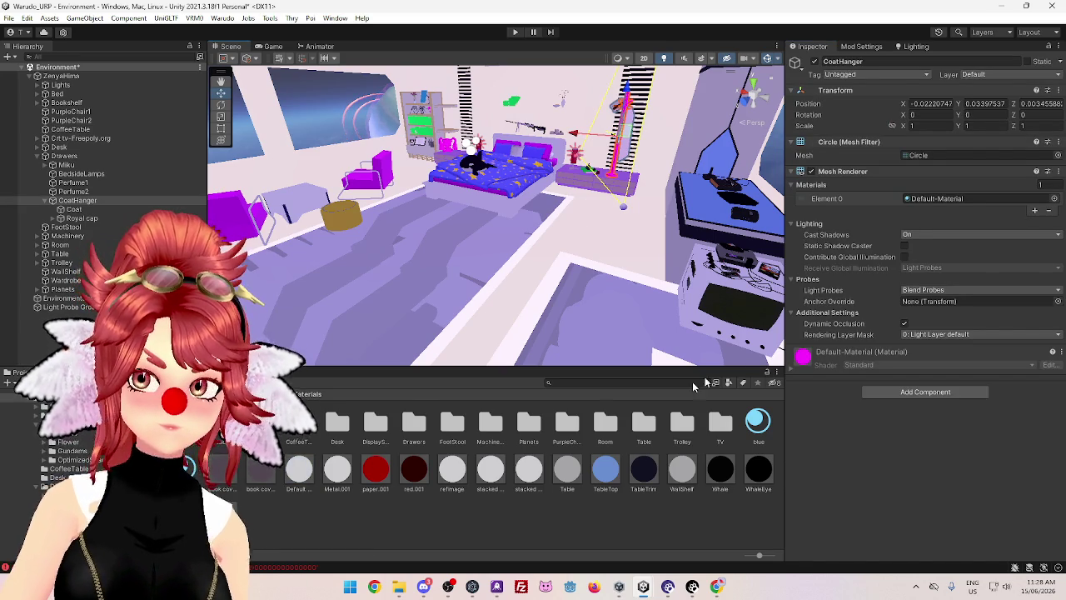
left_click(926, 198)
key("ctrl+v")
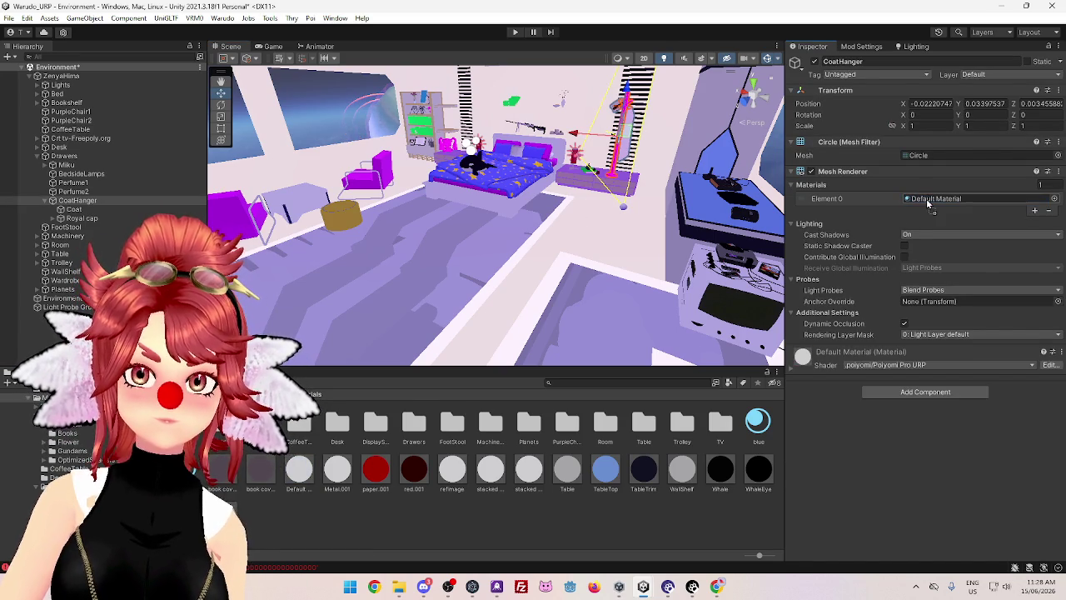
left_click(448, 144)
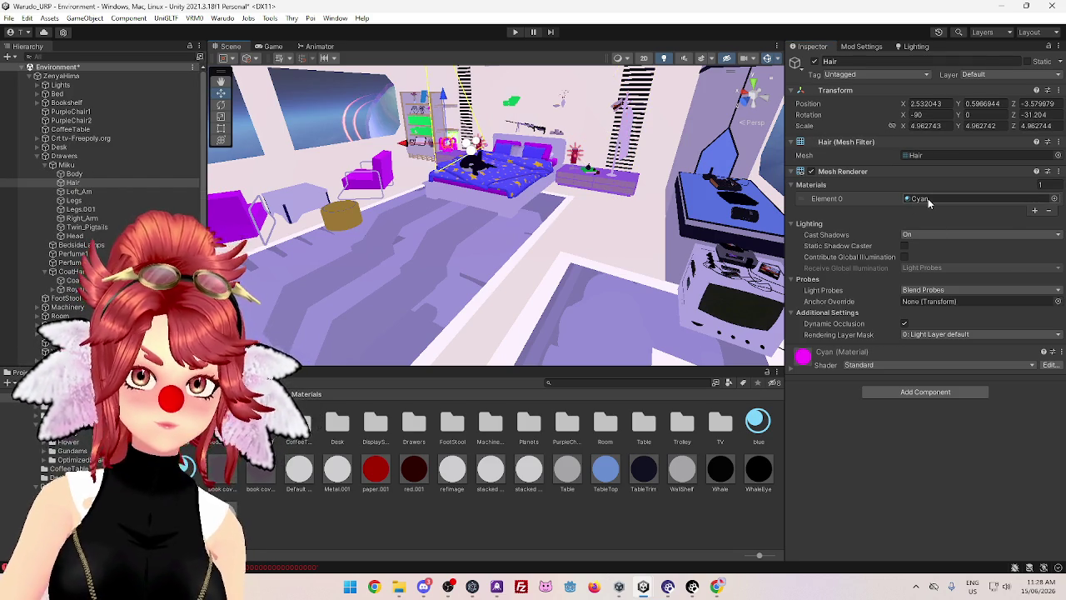
Locate Miku's eight materials via the Body and set them all to Poiyomi Pro URP
left_click(75, 174)
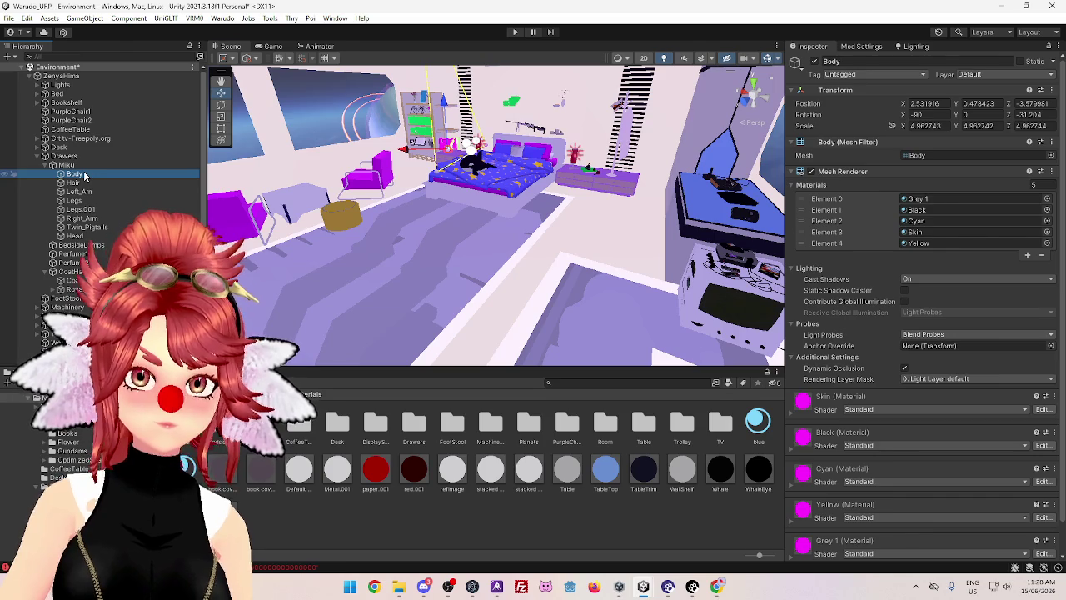
left_click(930, 200)
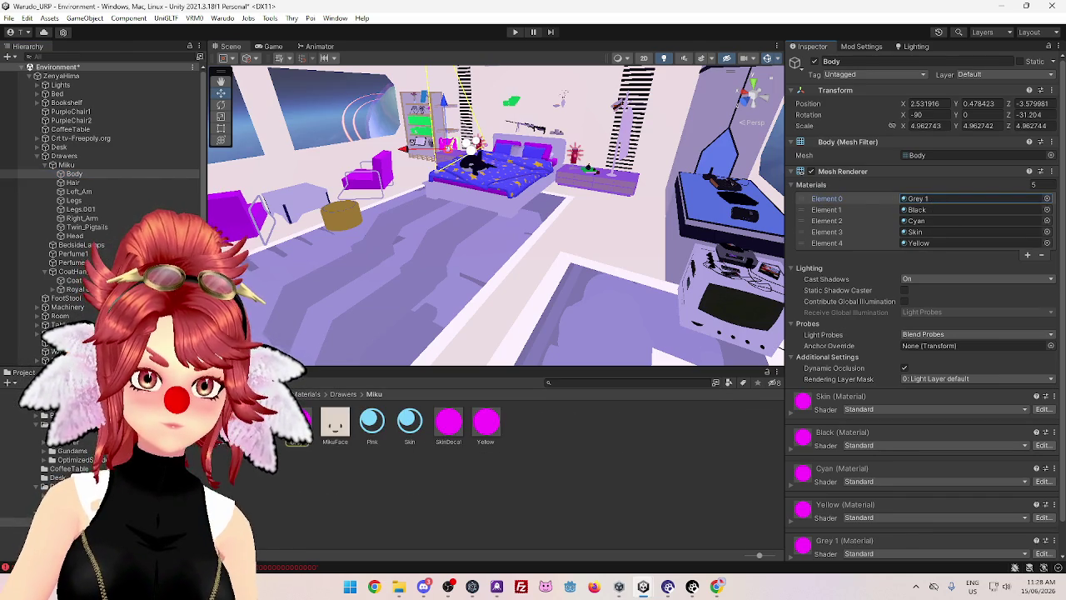
left_click(223, 446)
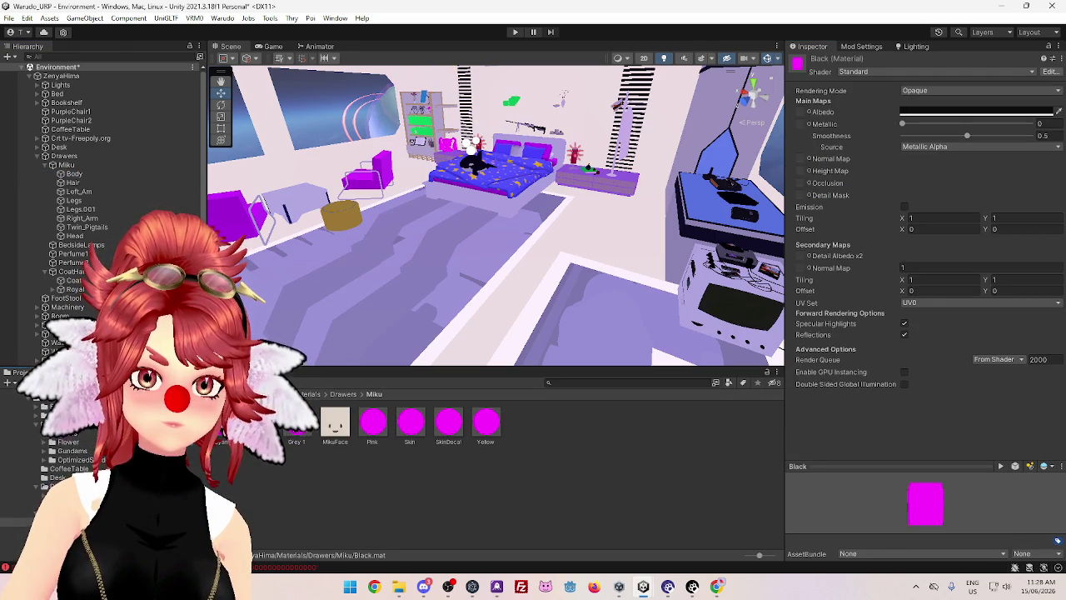
left_click(383, 431, "shift")
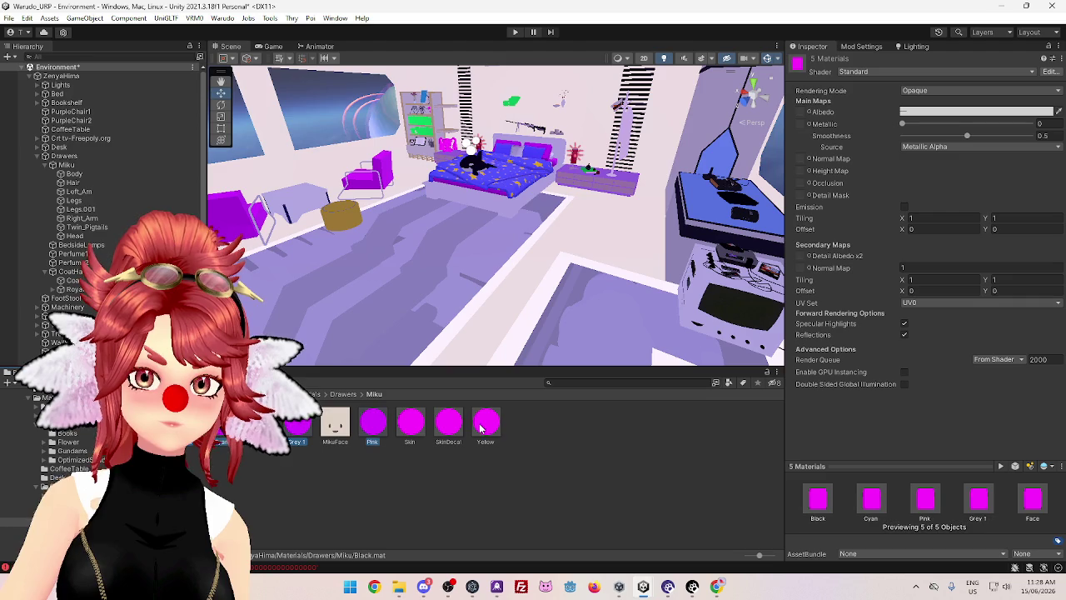
key("ctrl+a")
left_click(893, 72)
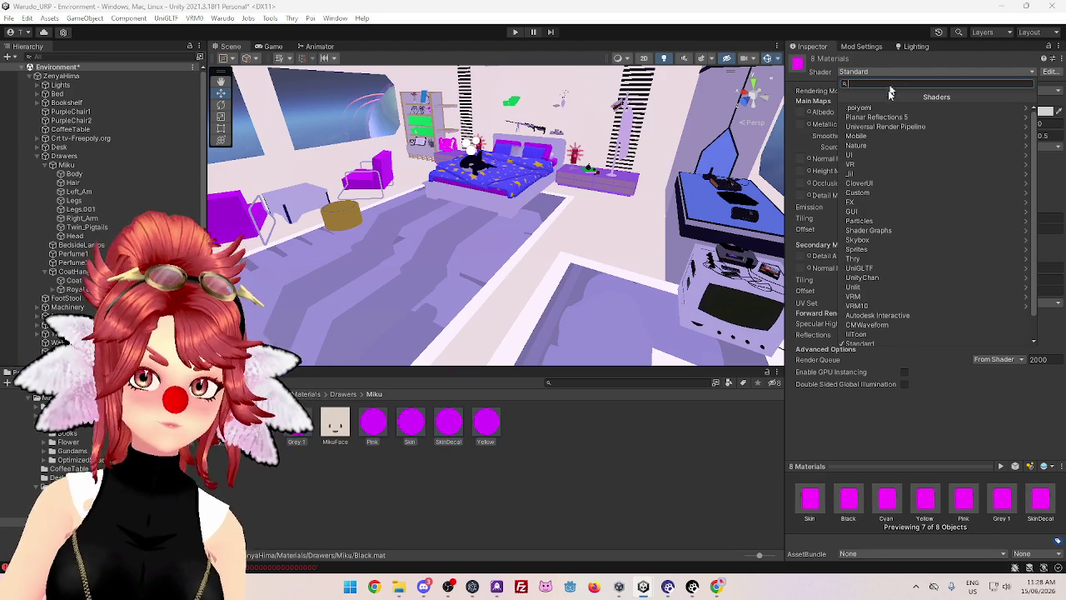
left_click(883, 112)
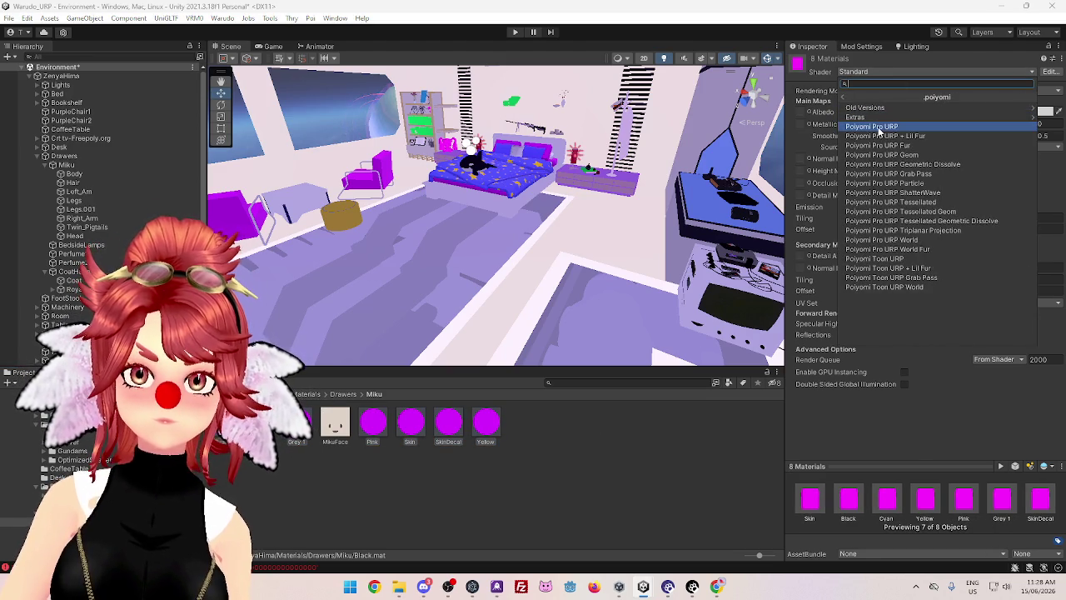
left_click(685, 371)
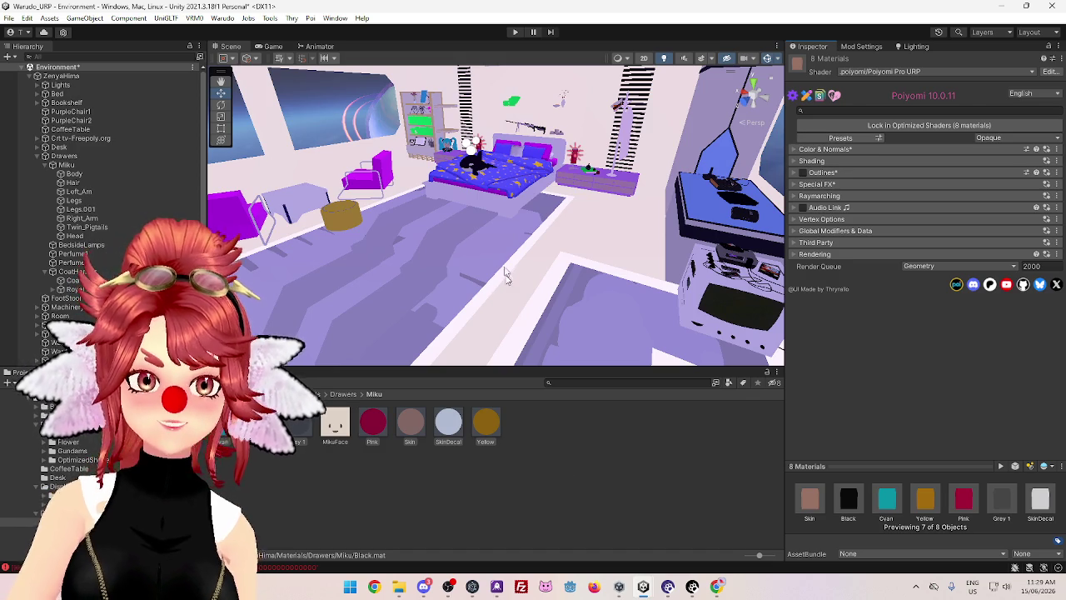
mouse_move(500, 287)
left_mouse_down()
mouse_move(526, 309)
mouse_move(479, 269)
mouse_move(497, 268)
left_mouse_up()
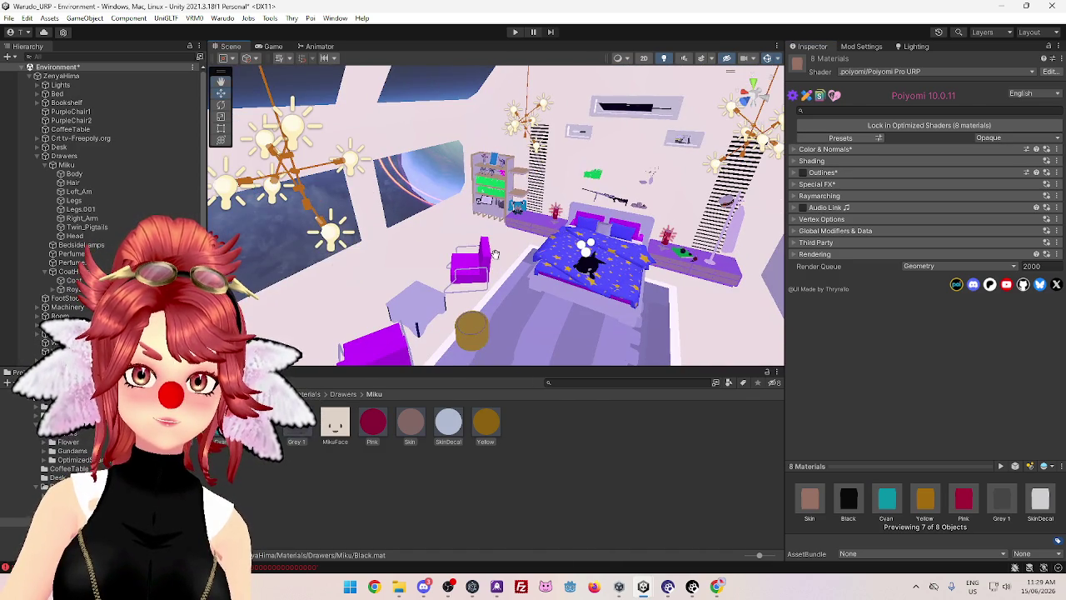
Switch all 11 Gundam78 paint materials, such as Black Paint, to the Poiyomi Pro URP shader
scroll(510, 175, "up", 5)
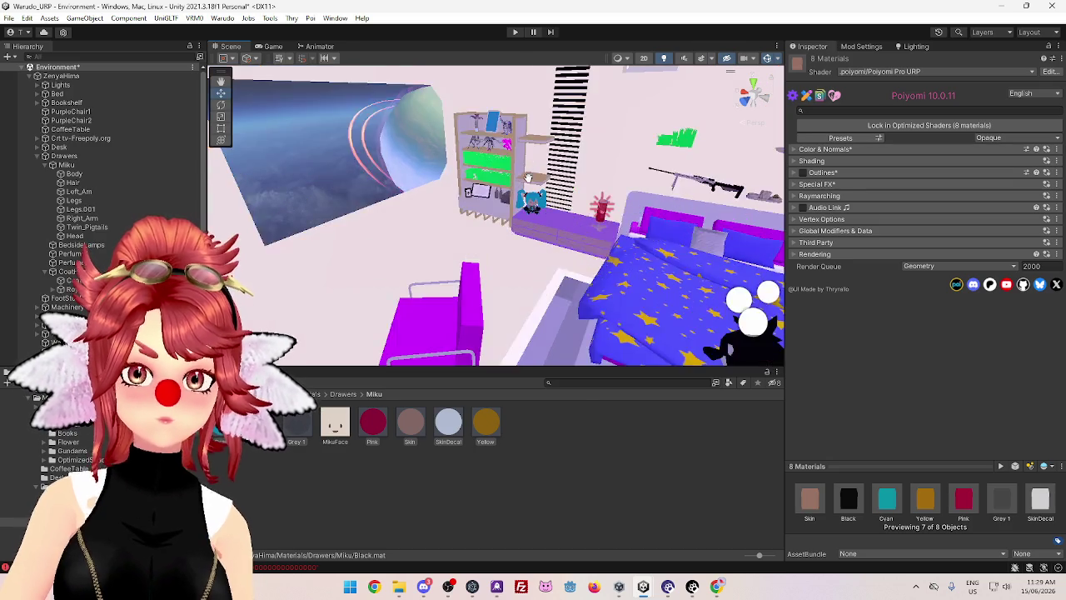
scroll(509, 133, "down", 1)
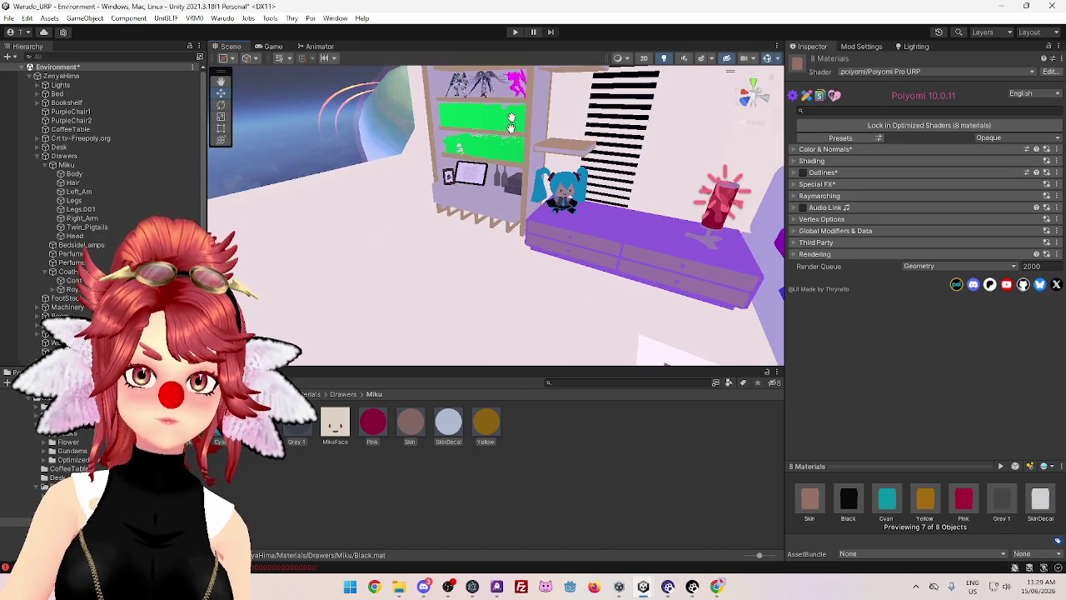
left_click(517, 81)
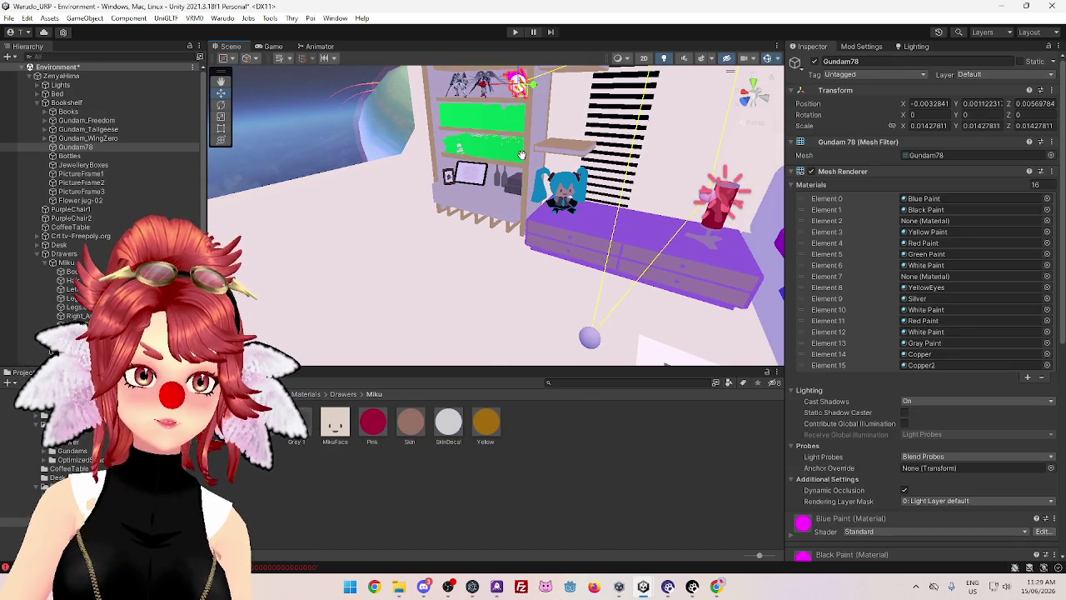
left_click(924, 198)
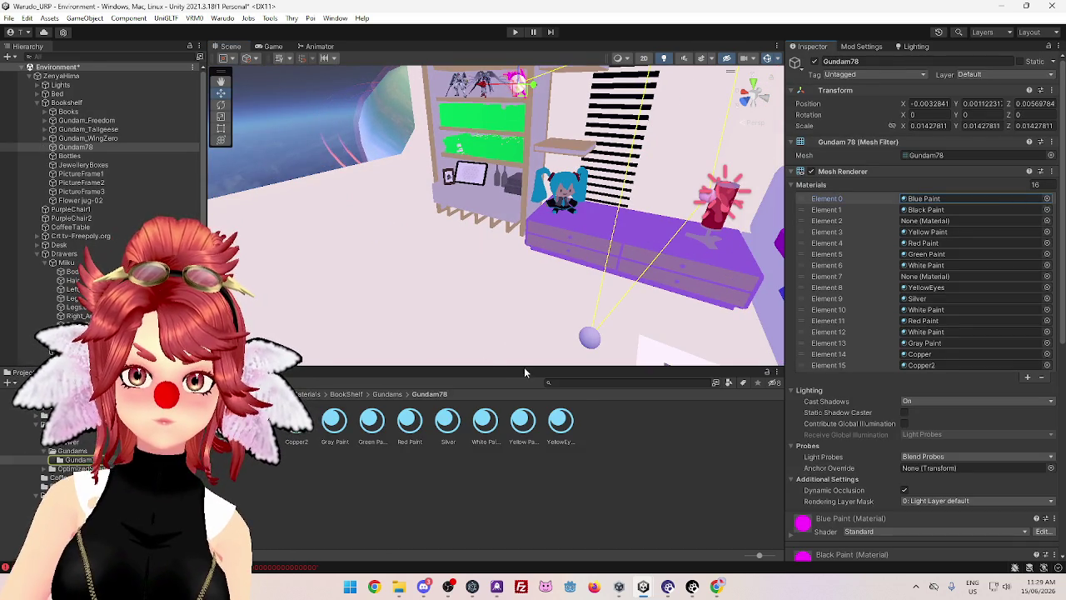
left_click(187, 420)
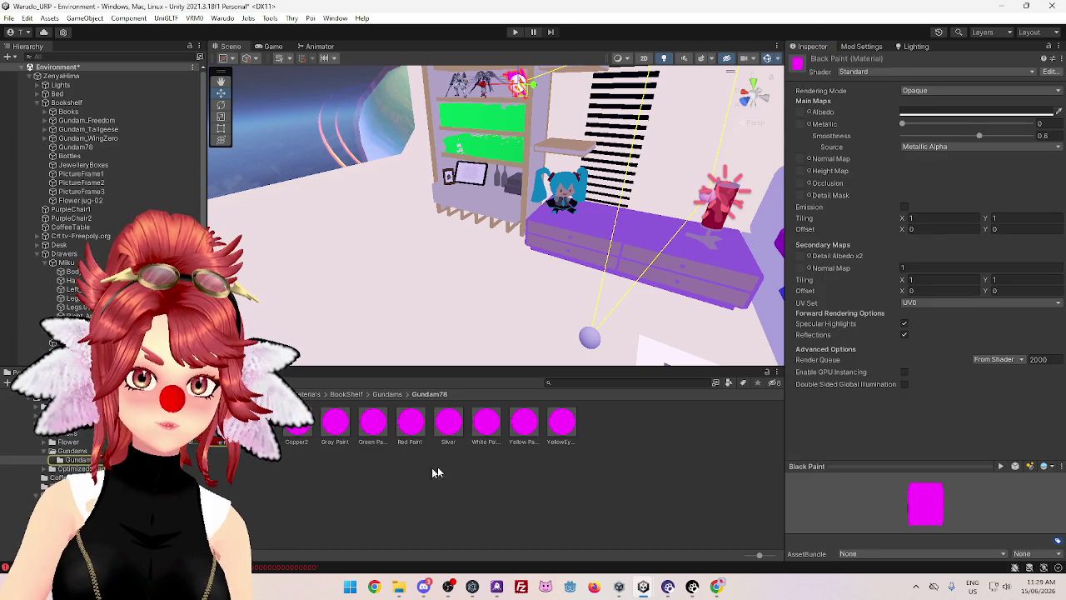
left_click(560, 427, "shift")
left_click(868, 71)
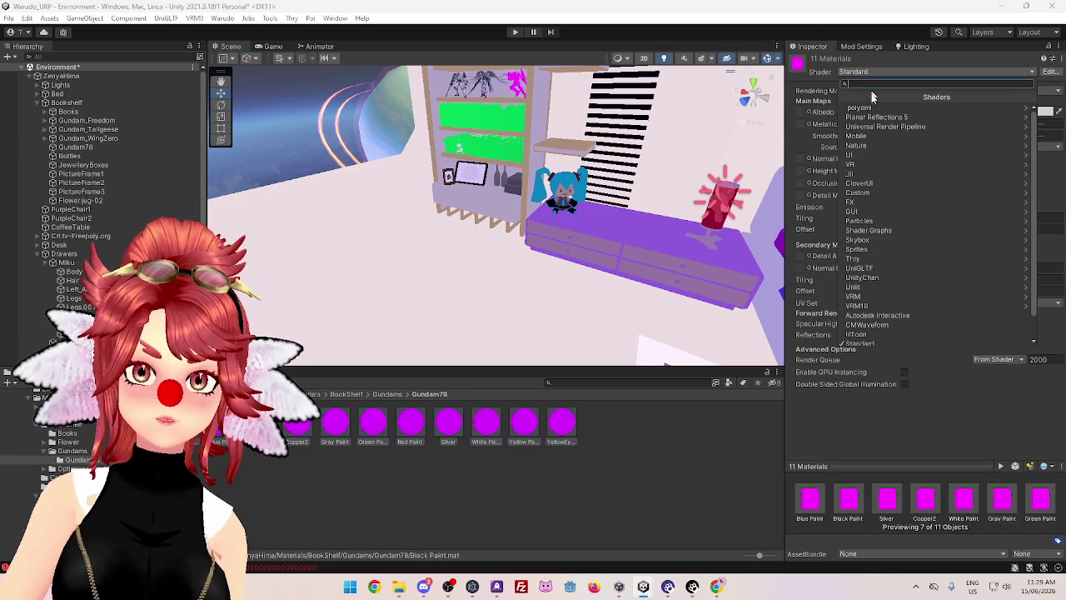
left_click(870, 108)
key("Return")
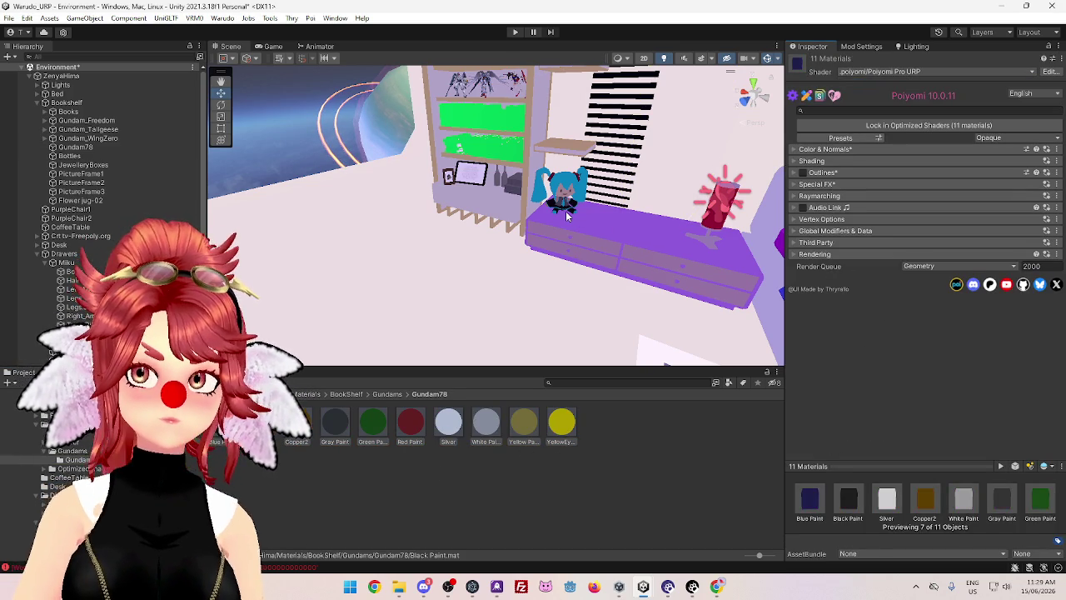
Select a book mesh (Cube.068) on the shelf and locate its book cover material
scroll(529, 275, "down", 3)
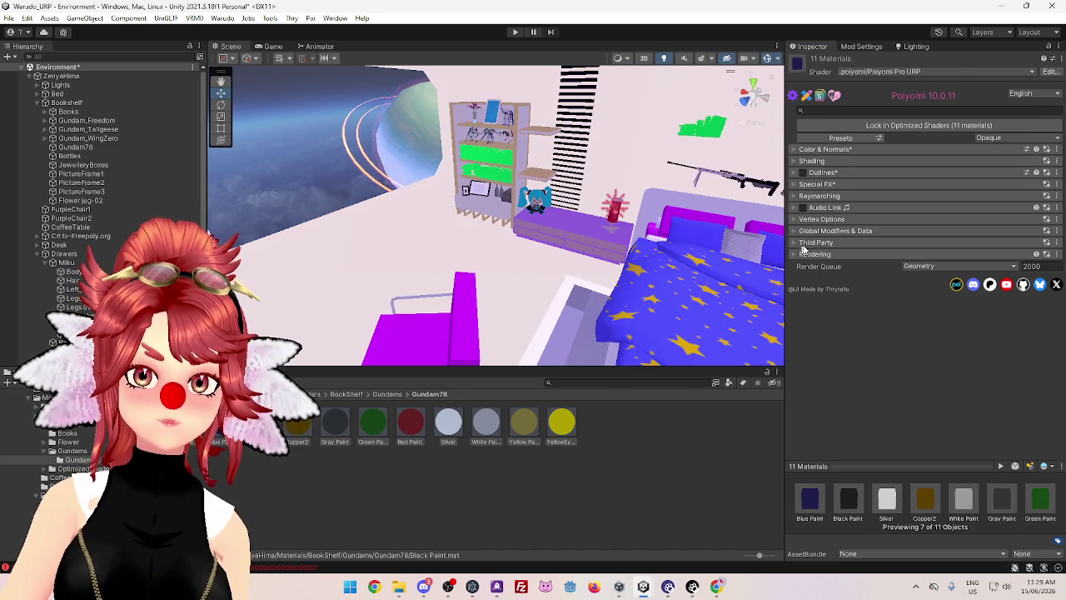
left_click(497, 161)
left_click(937, 200)
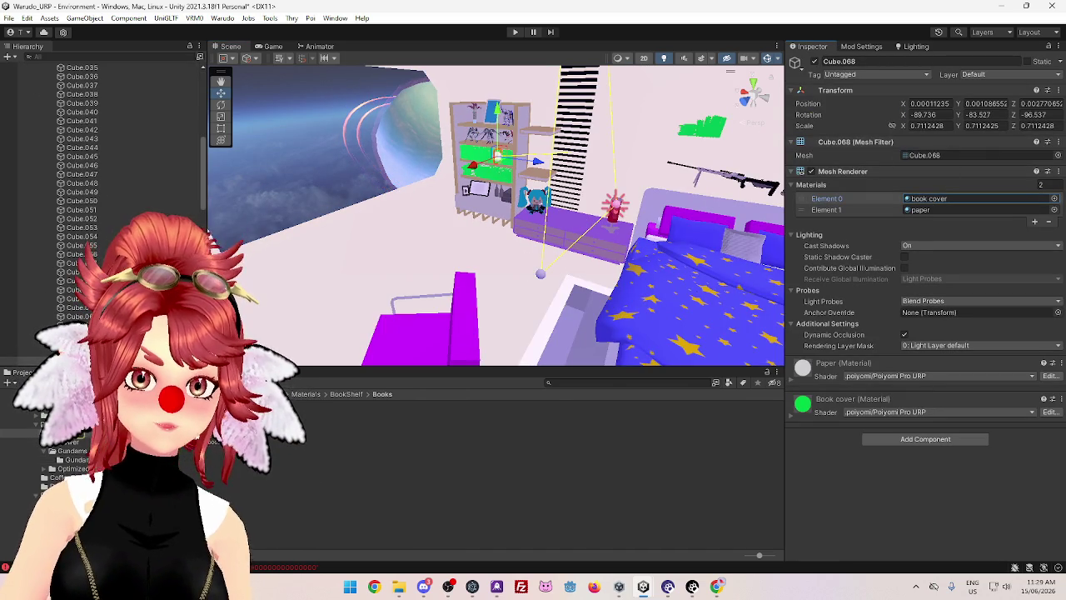
Open the Book cover material, view its shader graph import settings, and widen the Inspector
left_click(218, 440)
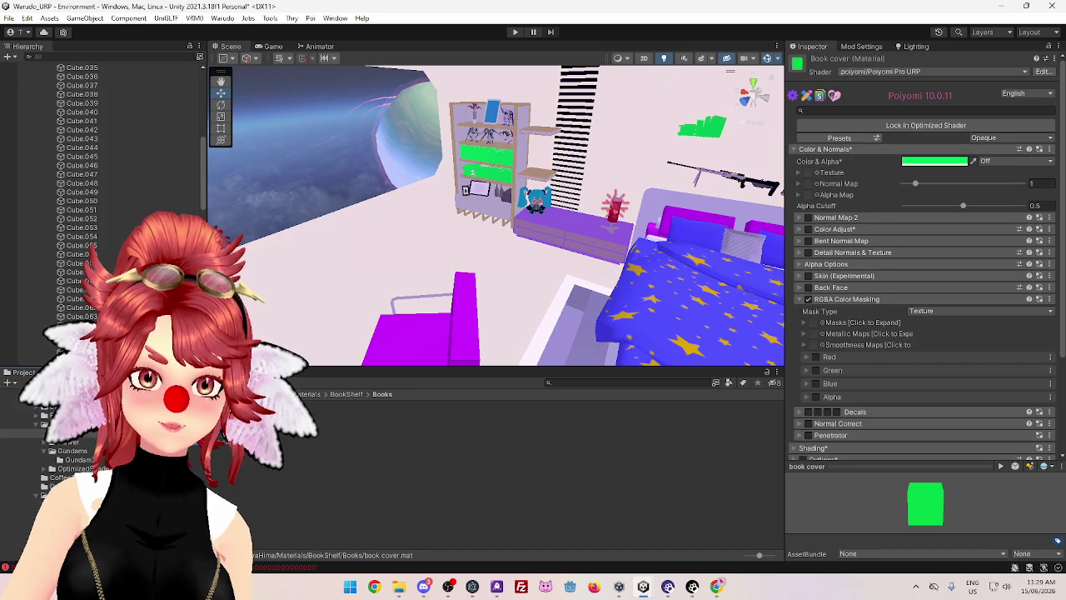
left_click(223, 433)
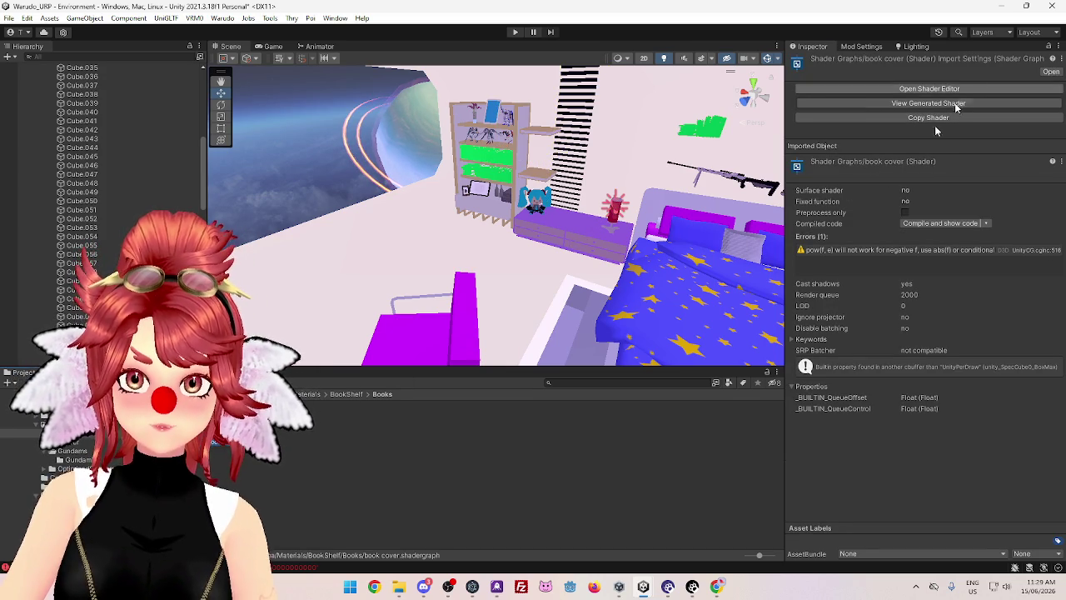
left_click_drag(784, 238, 664, 241)
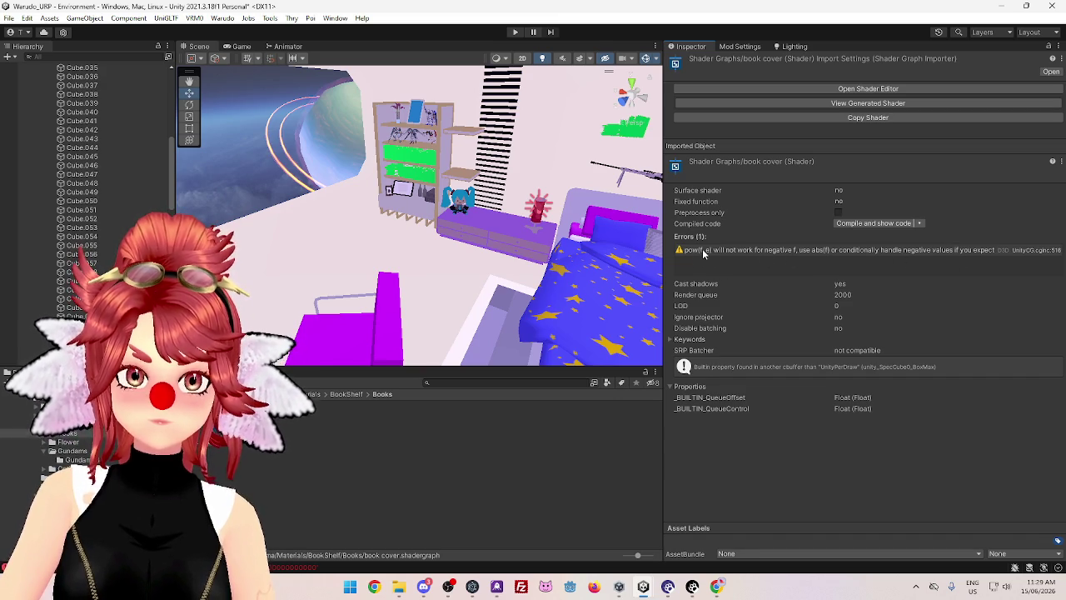
Open the book cover shader graph in the Shader Graph editor and widen its window
left_click(838, 89)
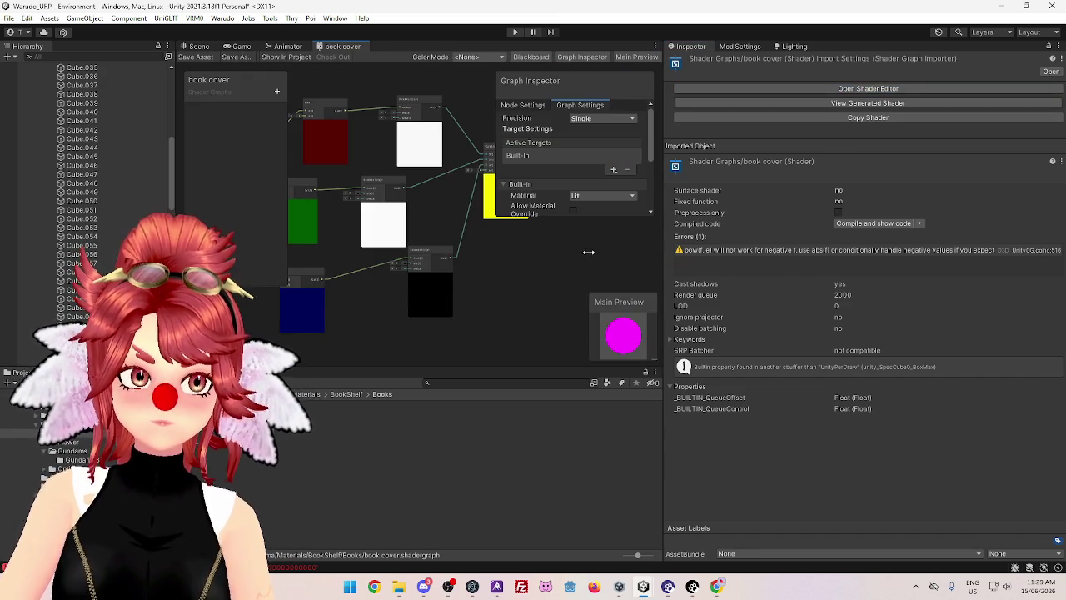
left_click_drag(664, 220, 810, 220)
mouse_move(545, 267)
left_mouse_down()
mouse_move(464, 300)
mouse_move(637, 276)
mouse_move(733, 289)
mouse_move(715, 285)
left_mouse_up()
Zoom and pan to the Add and Combine nodes and the Vertex and Fragment outputs
scroll(433, 250, "up", 5)
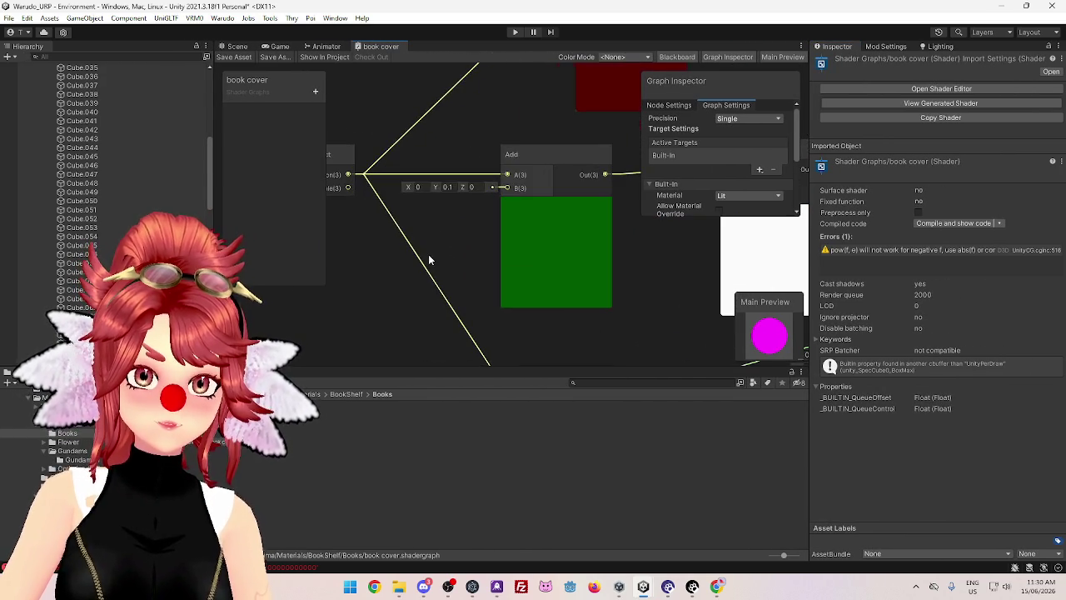
mouse_move(513, 134)
left_mouse_down()
mouse_move(589, 136)
mouse_move(411, 150)
left_mouse_up()
left_click_drag(537, 164, 285, 169)
left_click_drag(495, 221, 422, 265)
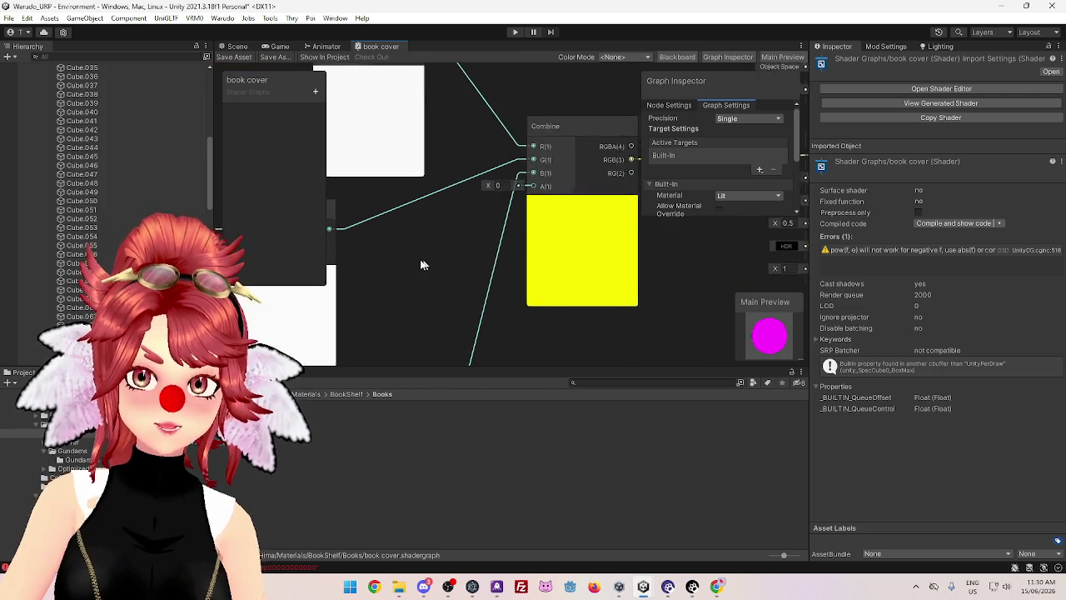
mouse_move(595, 285)
left_mouse_down()
mouse_move(611, 300)
mouse_move(441, 288)
mouse_move(417, 307)
left_mouse_up()
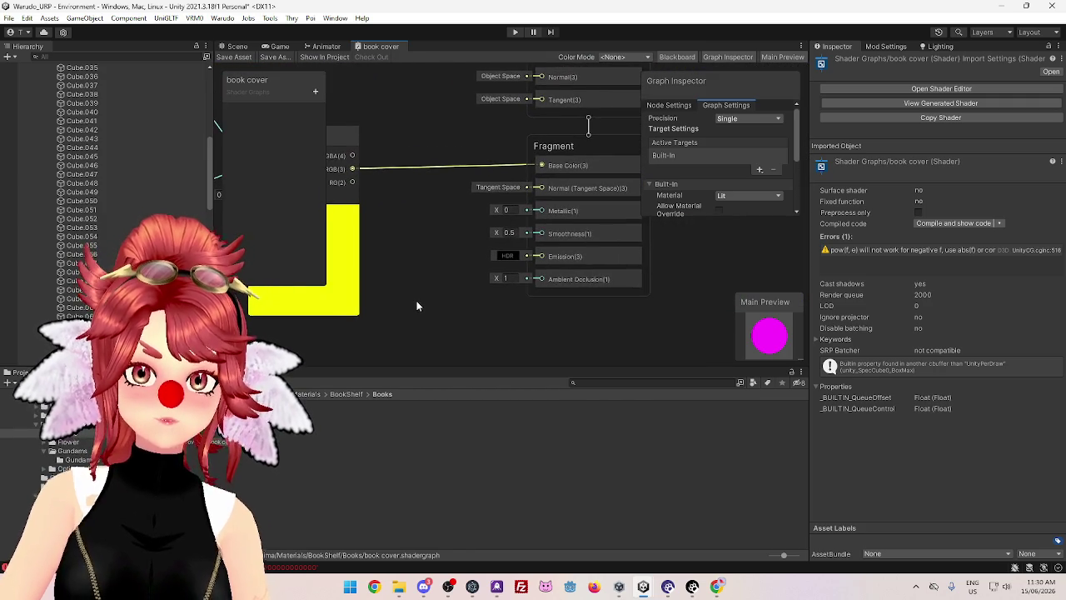
left_click_drag(419, 223, 405, 295)
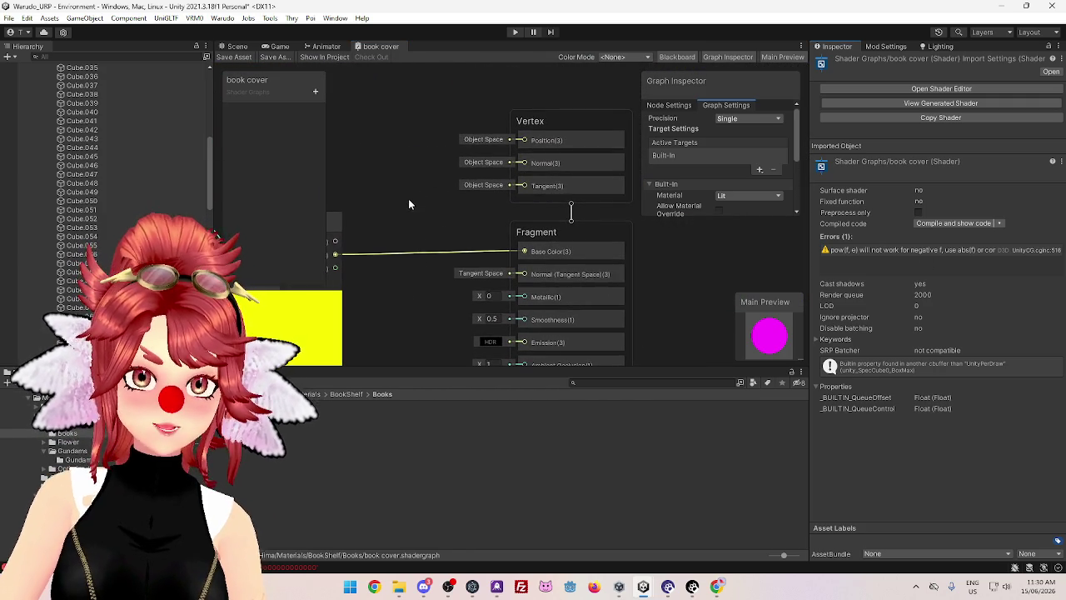
scroll(408, 199, "down", 3)
scroll(406, 202, "down", 2)
scroll(520, 216, "up", 3)
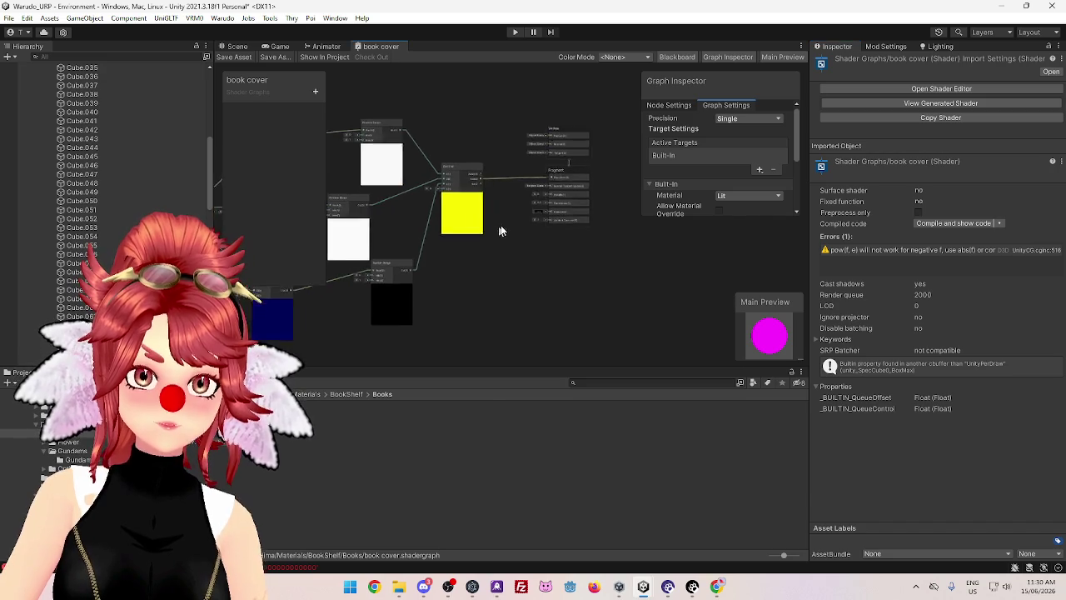
scroll(524, 218, "up", 2)
Pan across the Random Range, Add, Object and Combine nodes feeding the outputs
mouse_move(527, 225)
left_mouse_down()
mouse_move(498, 302)
mouse_move(479, 305)
mouse_move(559, 314)
mouse_move(758, 285)
left_mouse_up()
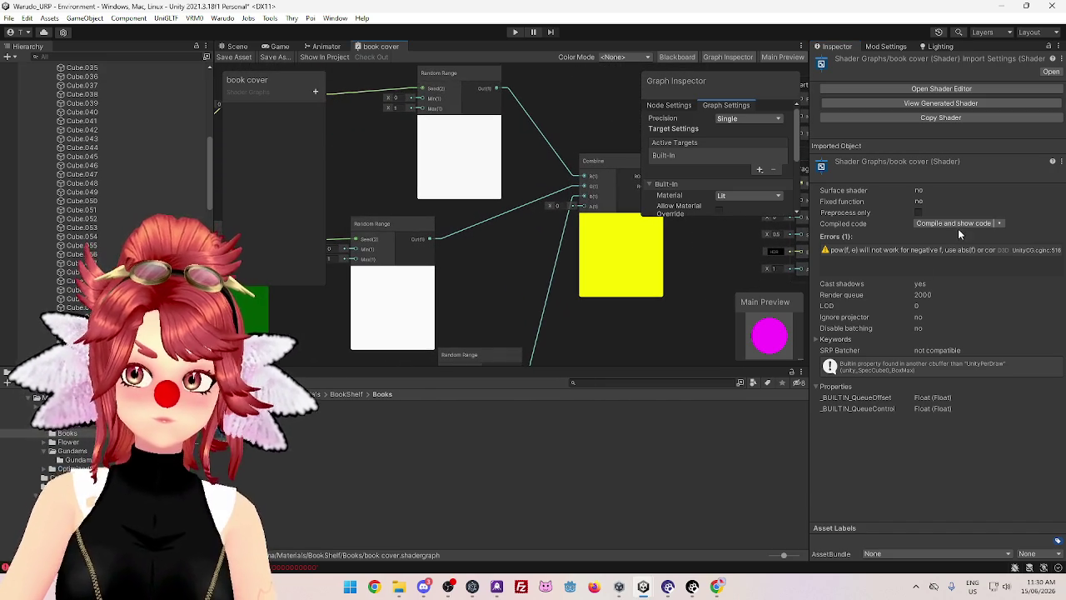
mouse_move(500, 251)
left_mouse_down()
mouse_move(512, 279)
mouse_move(580, 230)
left_mouse_up()
mouse_move(443, 146)
left_mouse_down()
mouse_move(466, 242)
mouse_move(469, 200)
left_mouse_up()
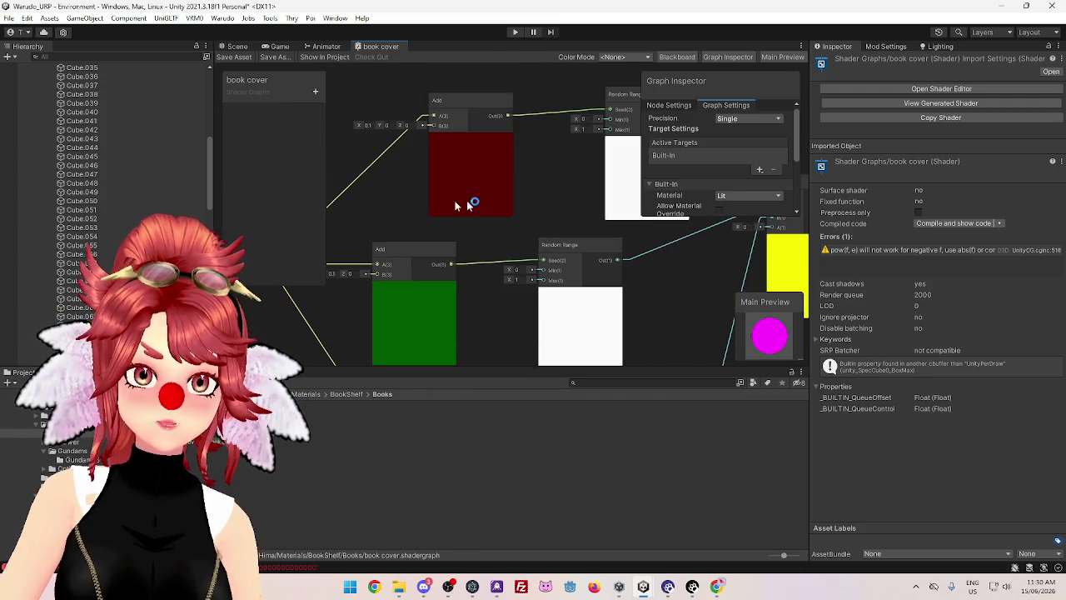
left_click_drag(373, 210, 432, 138)
mouse_move(421, 252)
left_mouse_down()
mouse_move(398, 160)
mouse_move(314, 168)
mouse_move(548, 293)
mouse_move(448, 303)
left_mouse_up()
left_click_drag(595, 291, 458, 288)
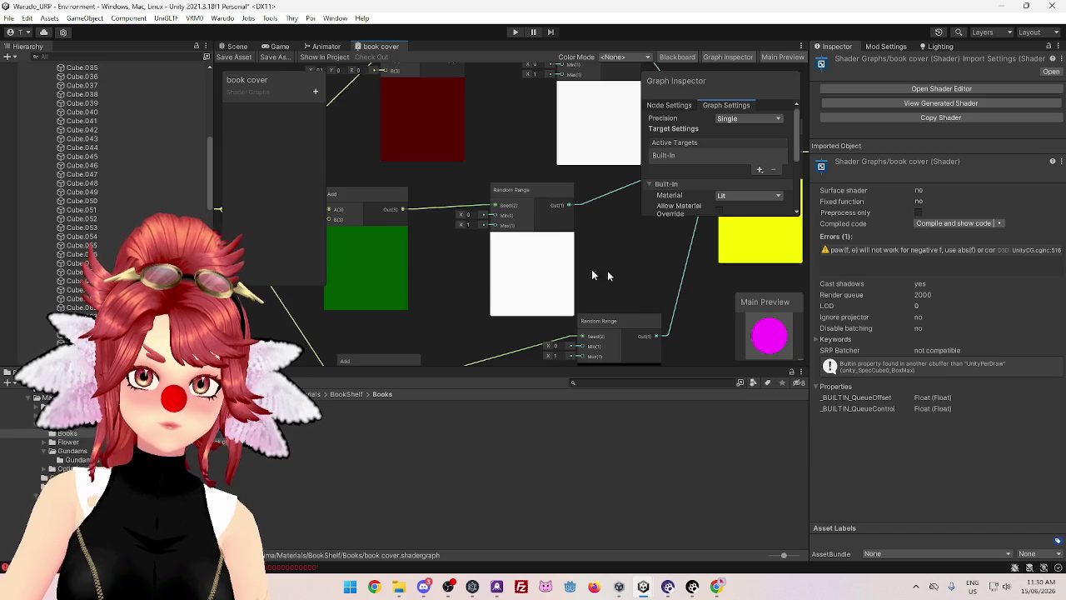
left_click_drag(595, 274, 381, 261)
mouse_move(641, 275)
left_mouse_down()
mouse_move(549, 297)
mouse_move(435, 236)
left_mouse_up()
mouse_move(428, 149)
left_mouse_down()
mouse_move(412, 254)
mouse_move(464, 279)
mouse_move(533, 257)
left_mouse_up()
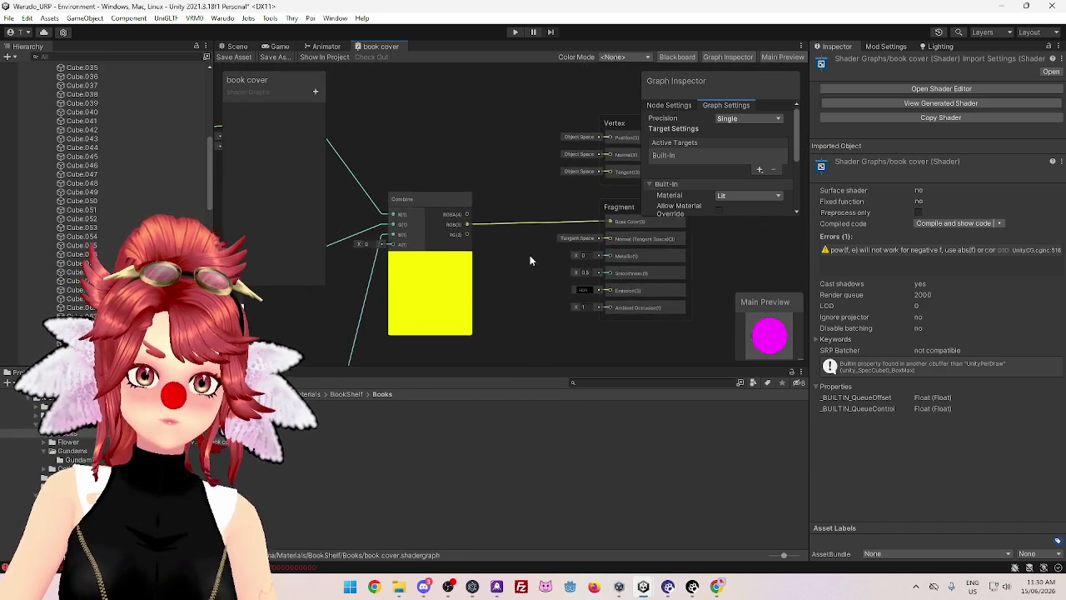
Review the Built-In-only Graph Settings, then compile the shader and show its generated code
scroll(531, 256, "down", 3)
left_click_drag(478, 148, 509, 129)
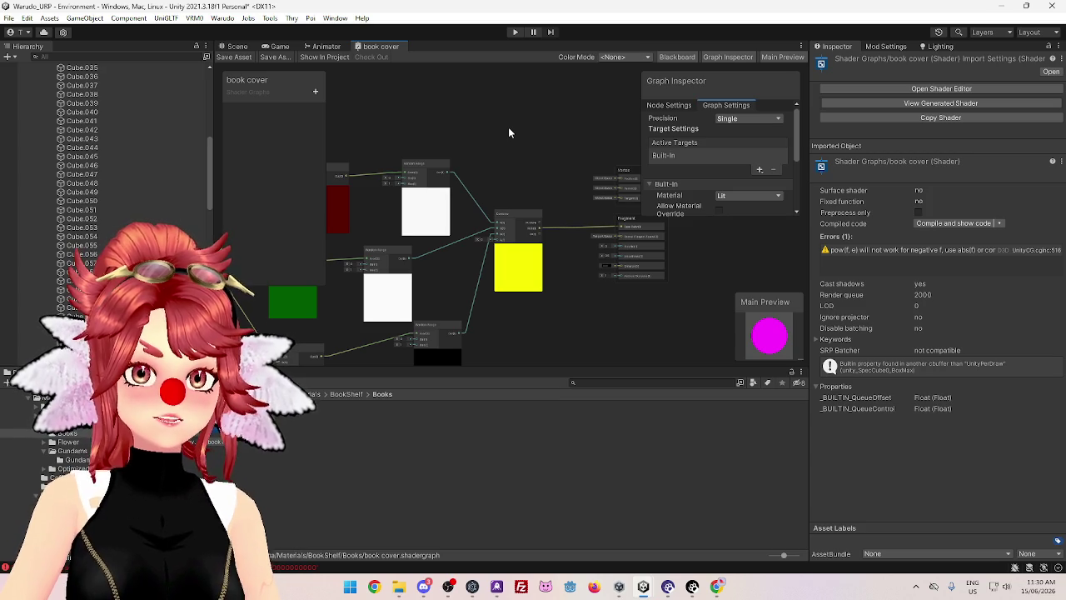
left_click_drag(519, 138, 475, 115)
scroll(533, 237, "up", 3)
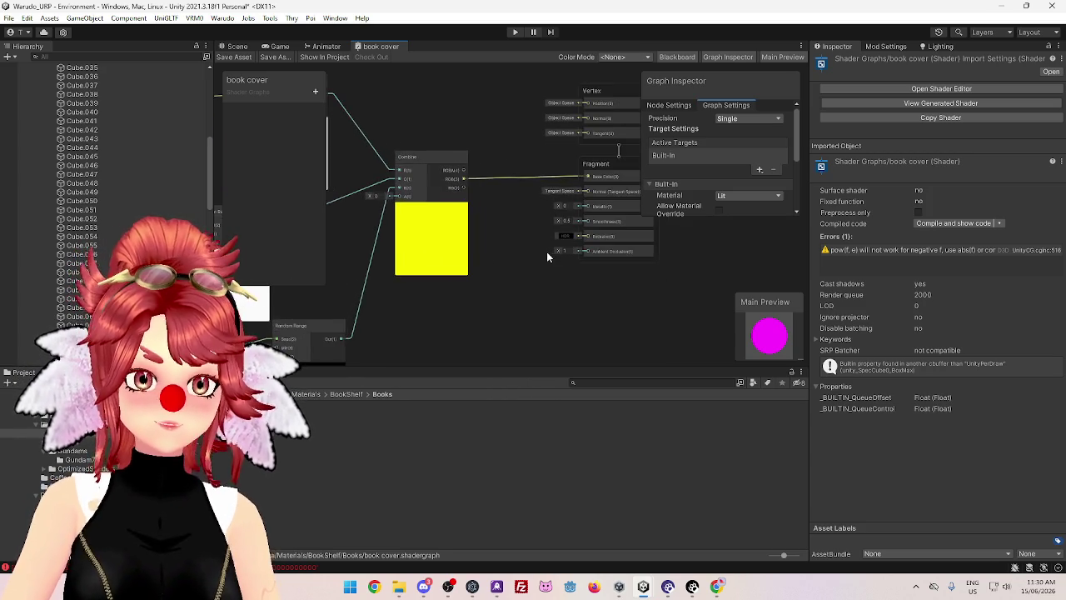
scroll(514, 198, "down", 2)
scroll(462, 174, "up", 3)
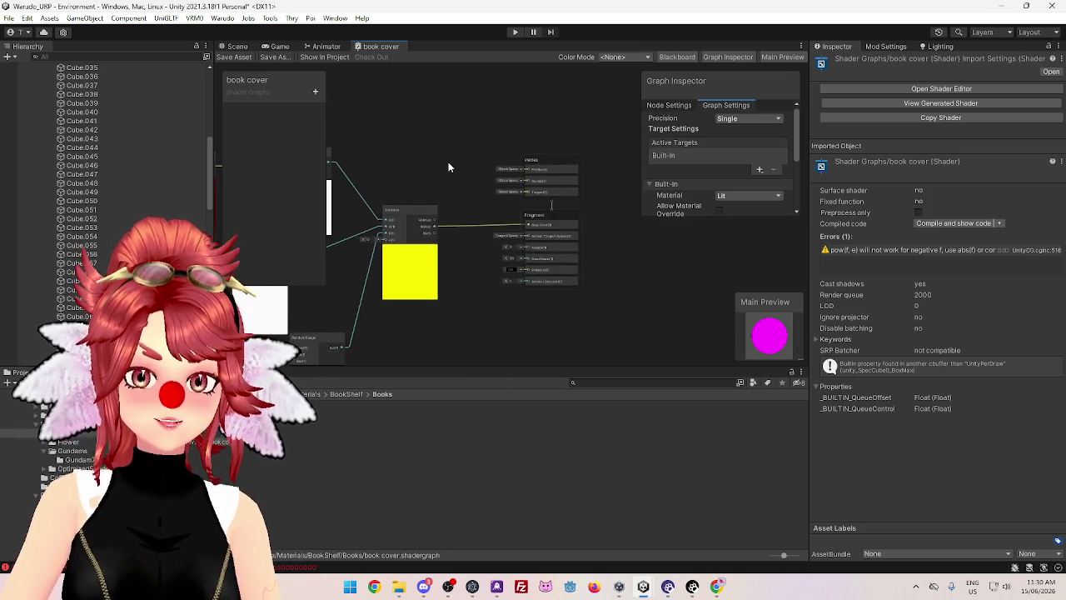
scroll(406, 145, "down", 1)
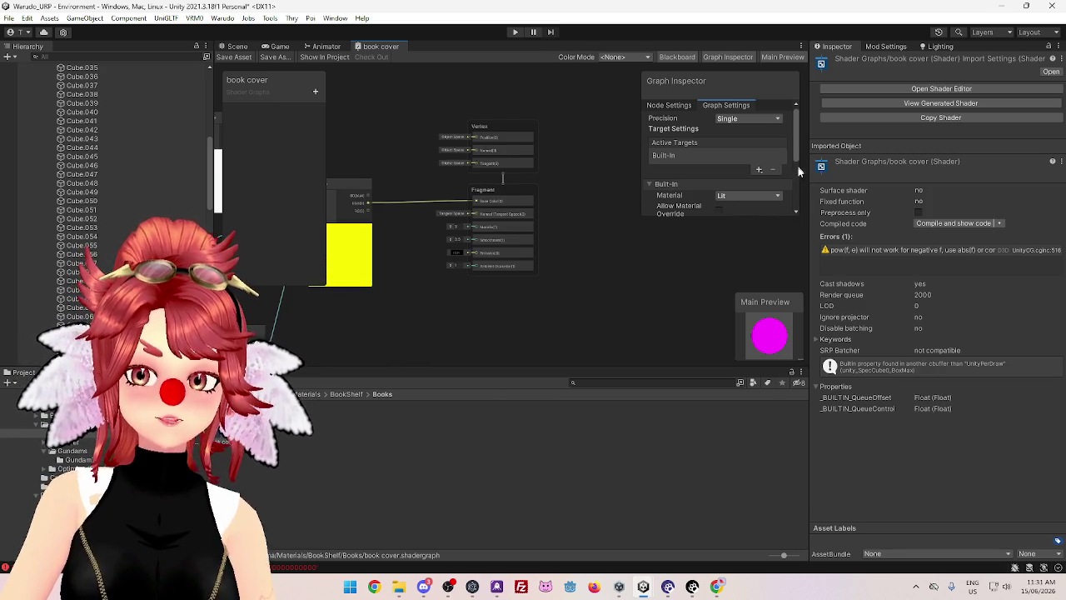
mouse_move(799, 134)
left_mouse_down()
mouse_move(789, 200)
mouse_move(799, 122)
left_mouse_up()
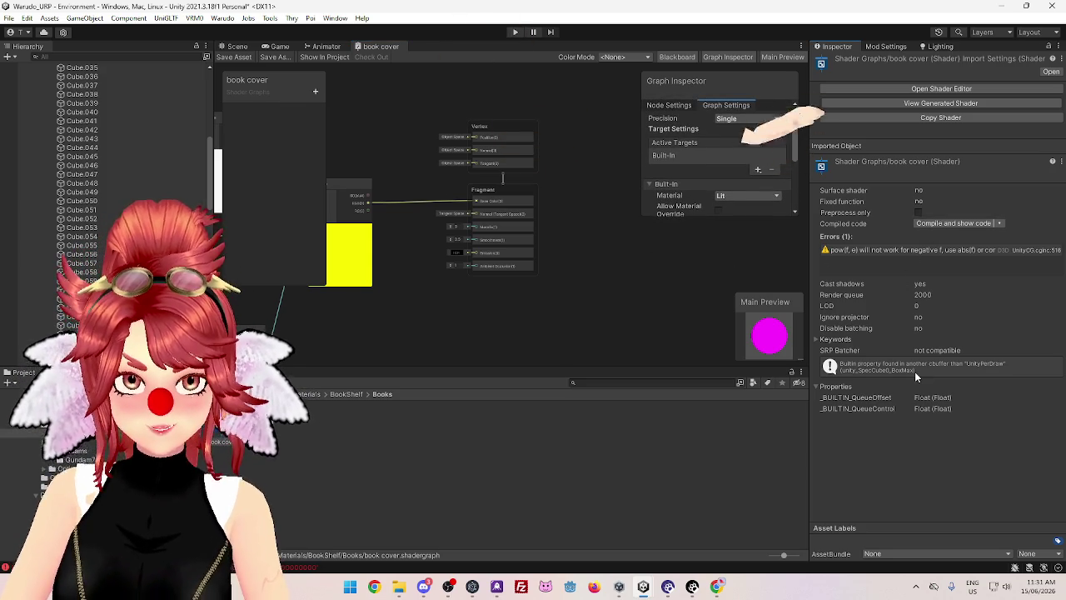
scroll(586, 305, "down", 5)
scroll(586, 309, "up", 5)
scroll(574, 287, "down", 2)
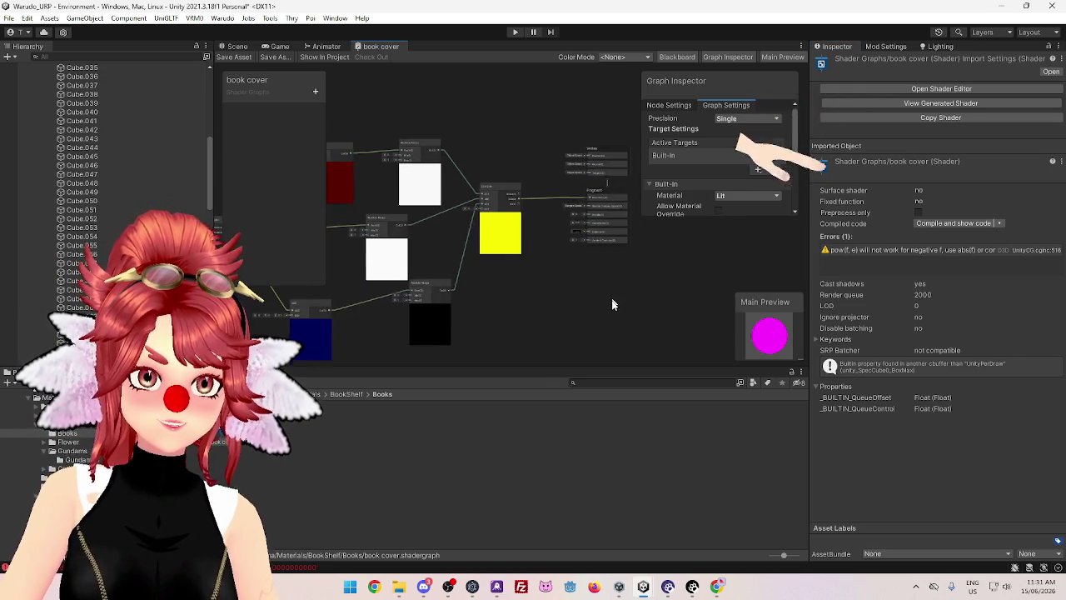
left_click(986, 225)
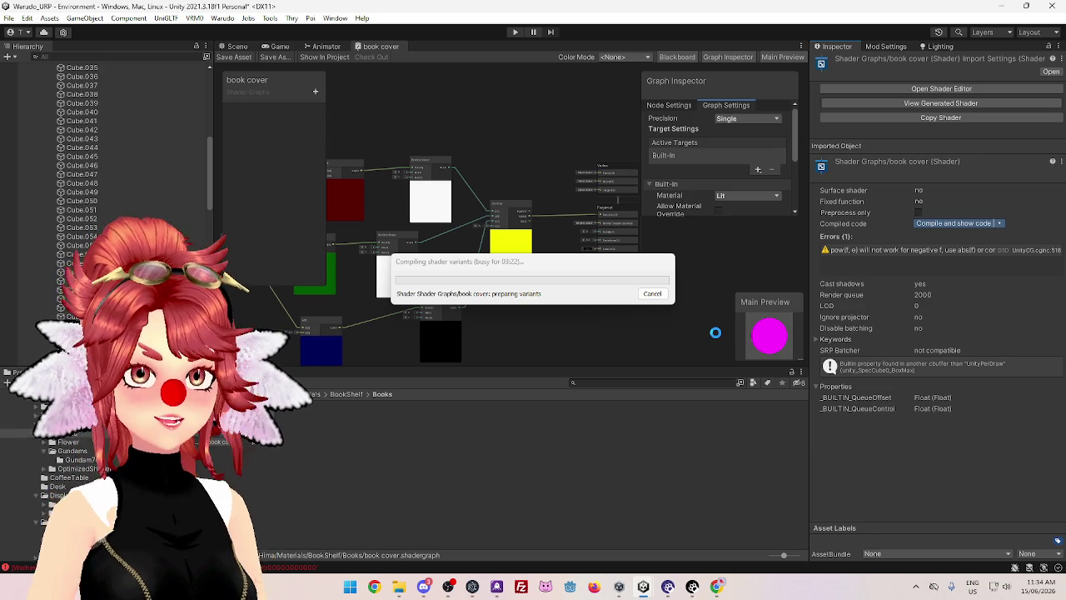
While shader variants compile, switch to Discord's Poiyomi urp-release channel with Poi URP 10.0.11
left_click(423, 586)
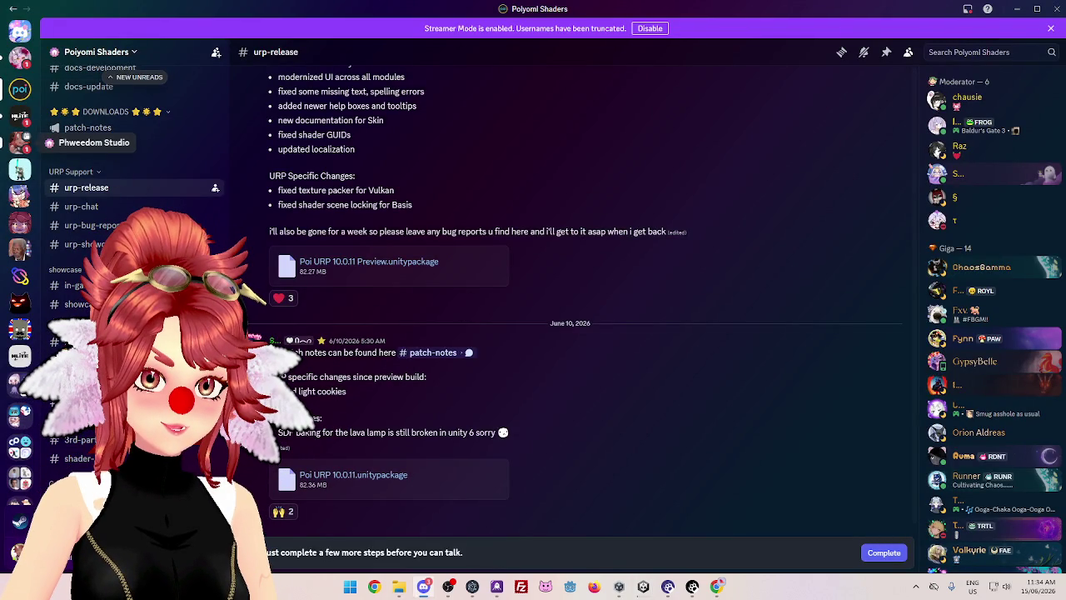
Open the #general channel of the Phweedom Studio Discord server
left_click(20, 142)
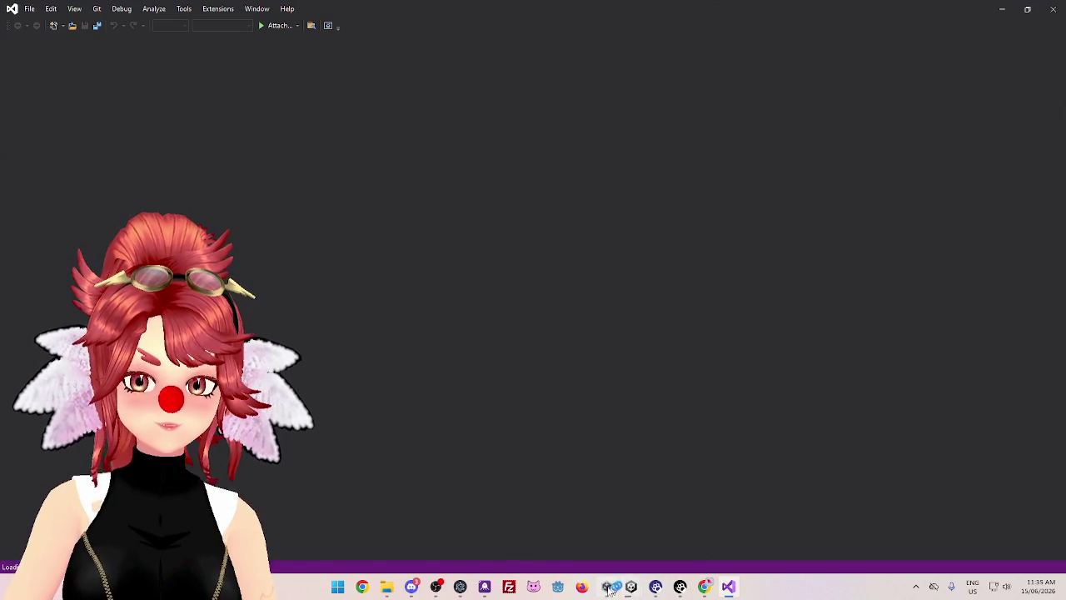
Bring Discord's Phweedom Studio general channel back in front of Visual Studio
left_click(412, 586)
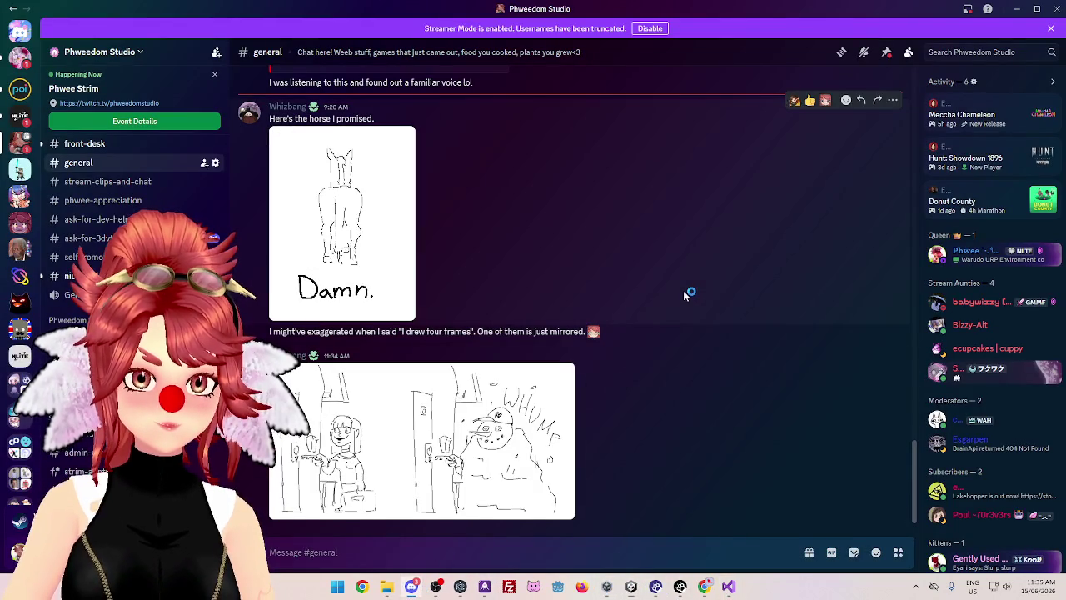
Enlarge the two-panel 'WHUMP' door sketch from the chat, then close the viewer
left_click(574, 488)
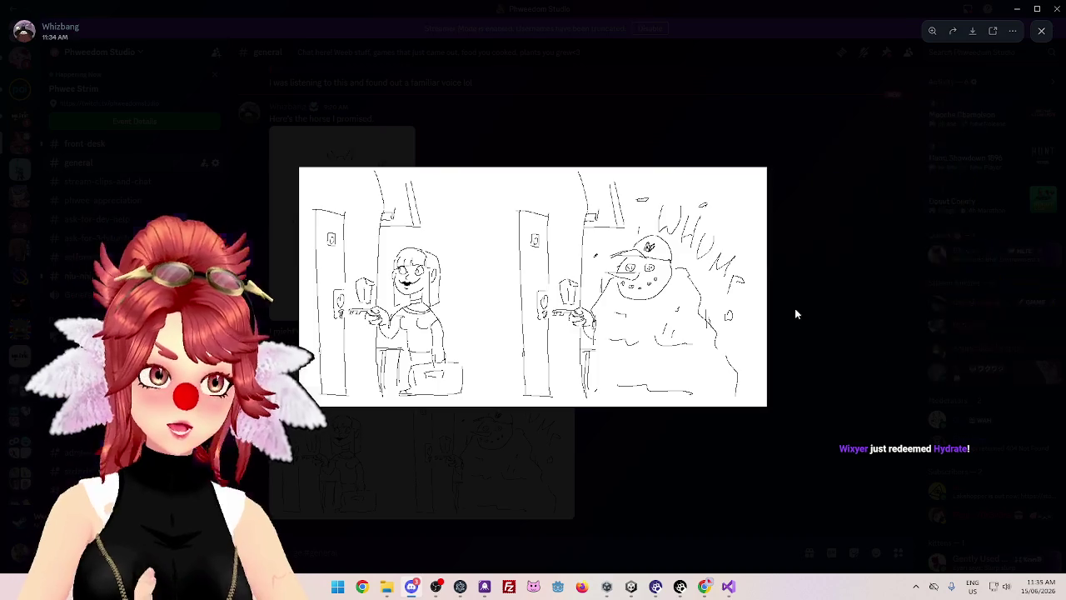
left_click(795, 313)
Minimize Discord and show Visual Studio's Object Browser for Warudo_URP, dismissing the feedback survey
left_click(1016, 9)
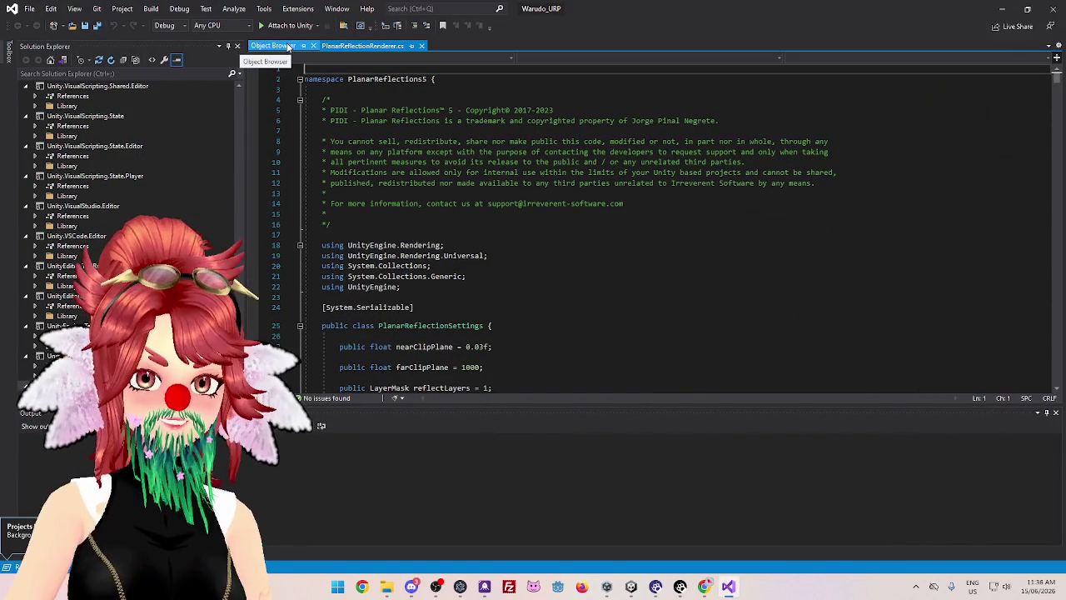
left_click(288, 46)
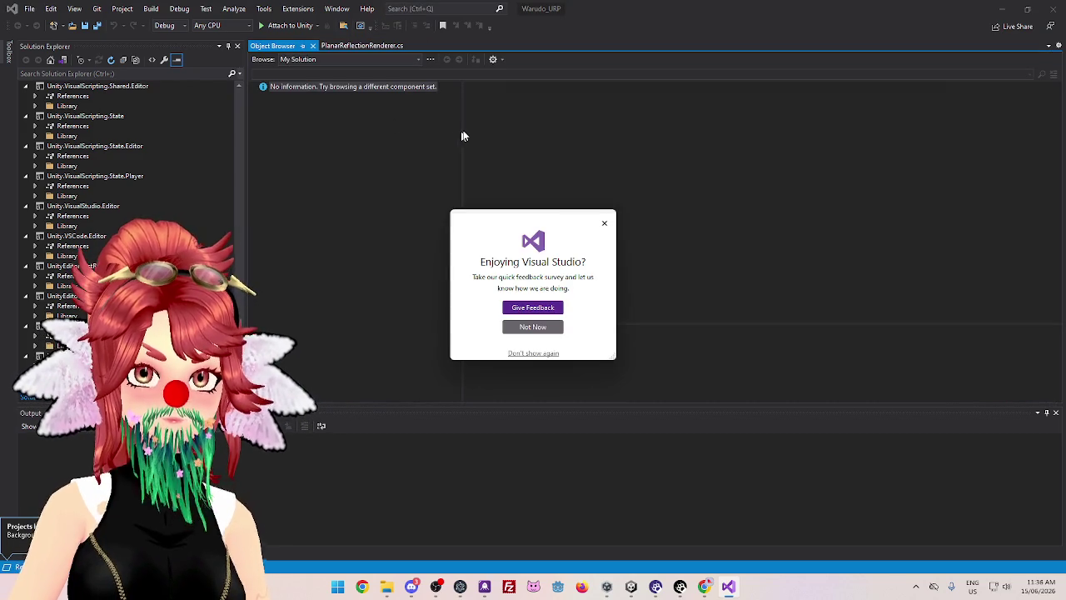
left_click(605, 224)
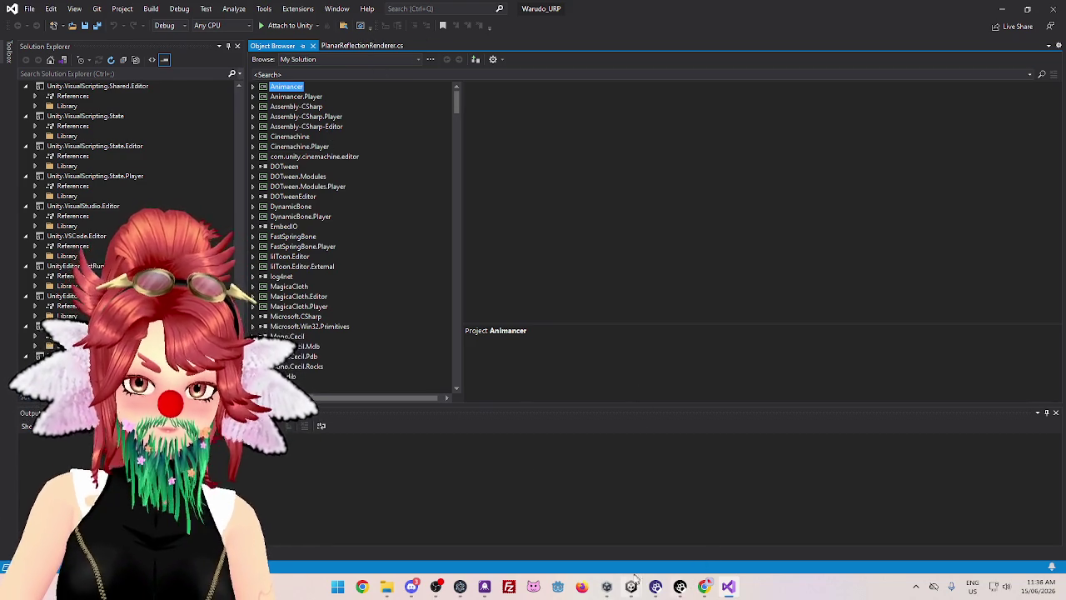
mouse_move(630, 584)
mouse_move(662, 506)
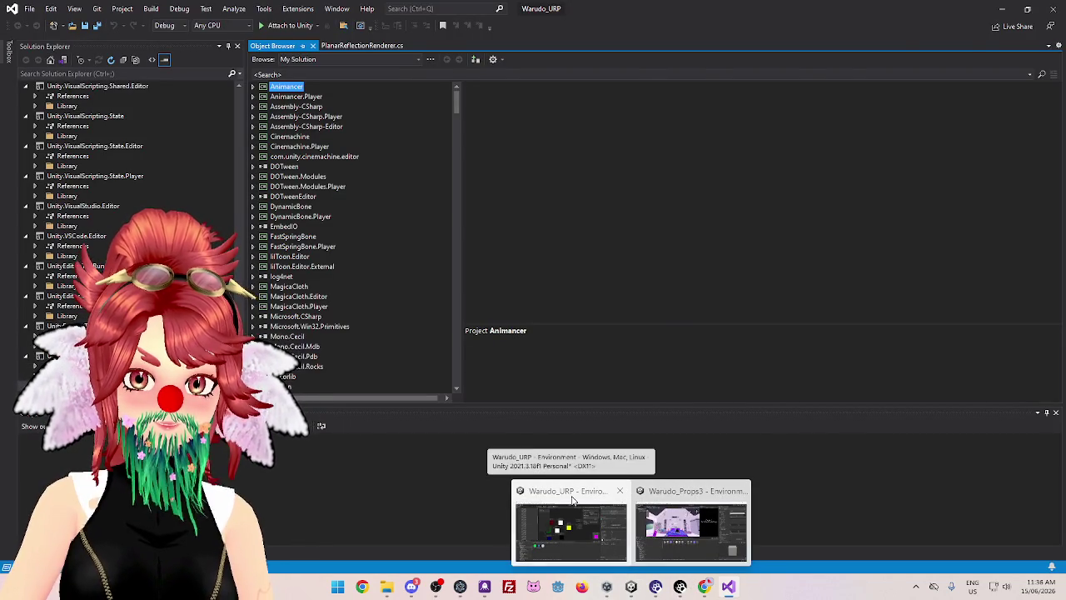
Return to Warudo_URP, recompile the book cover shader, and show Console errors beside an enlarged graph
left_click(573, 500)
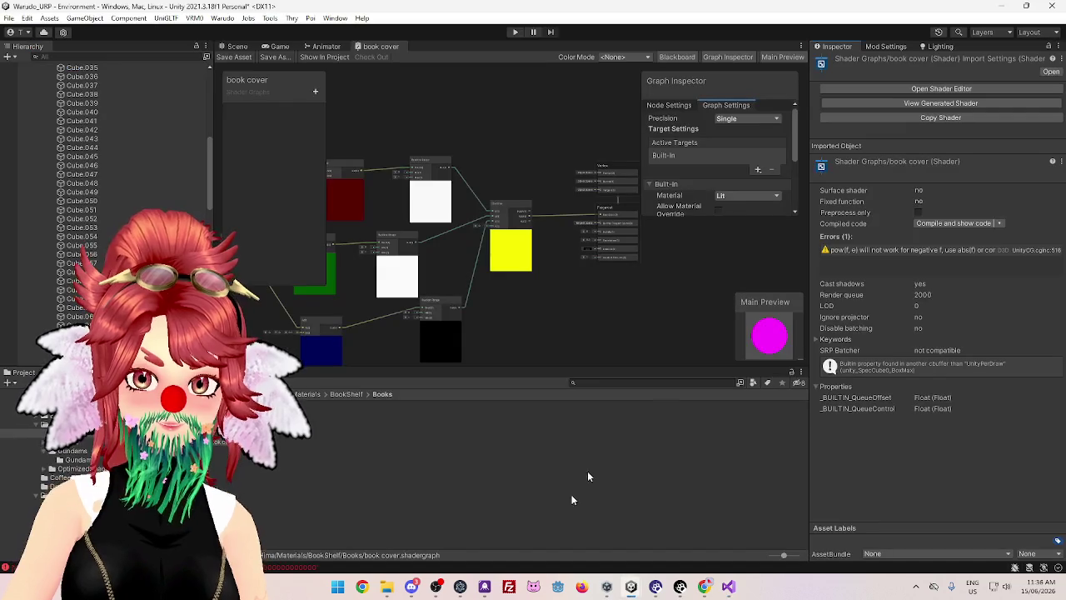
left_click(952, 221)
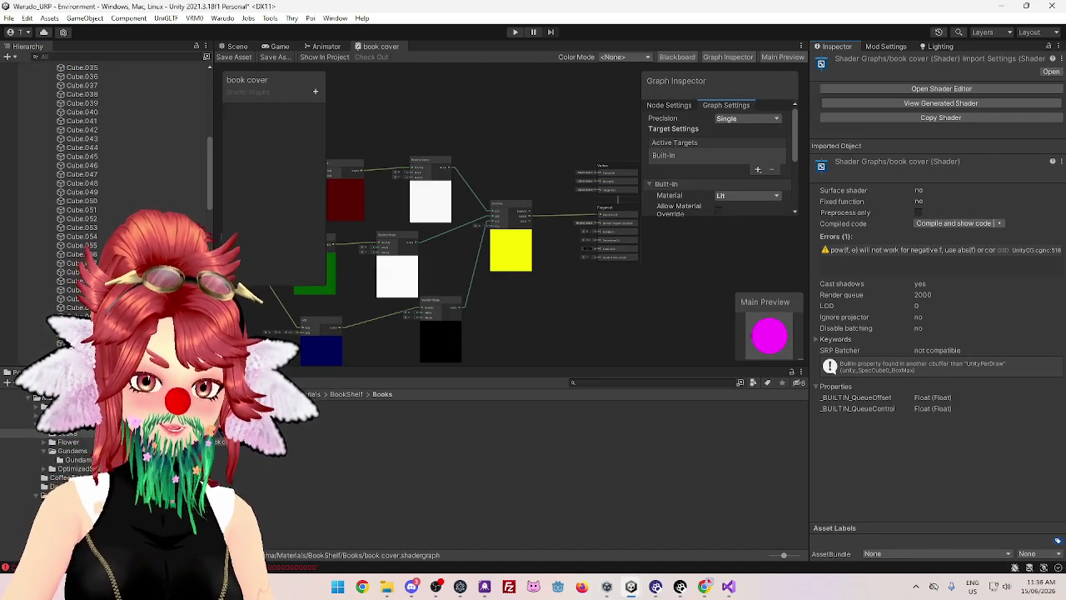
key("ctrl+shift+c")
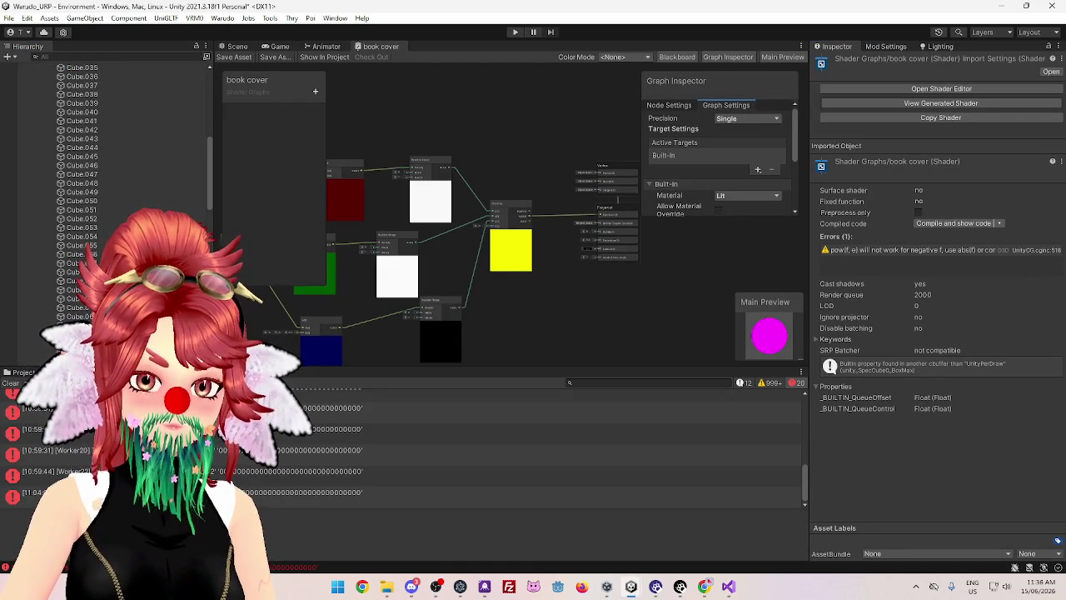
scroll(499, 450, "up", 3)
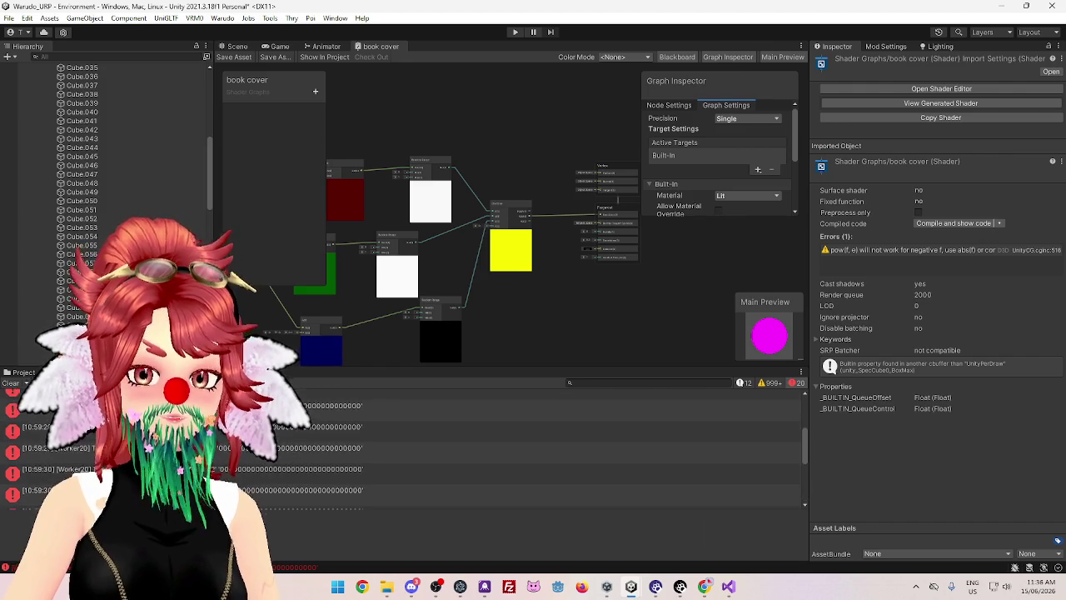
left_click_drag(485, 373, 499, 454)
Frame all graph nodes, then pan to the Combine node and Vertex and Fragment outputs
key("a")
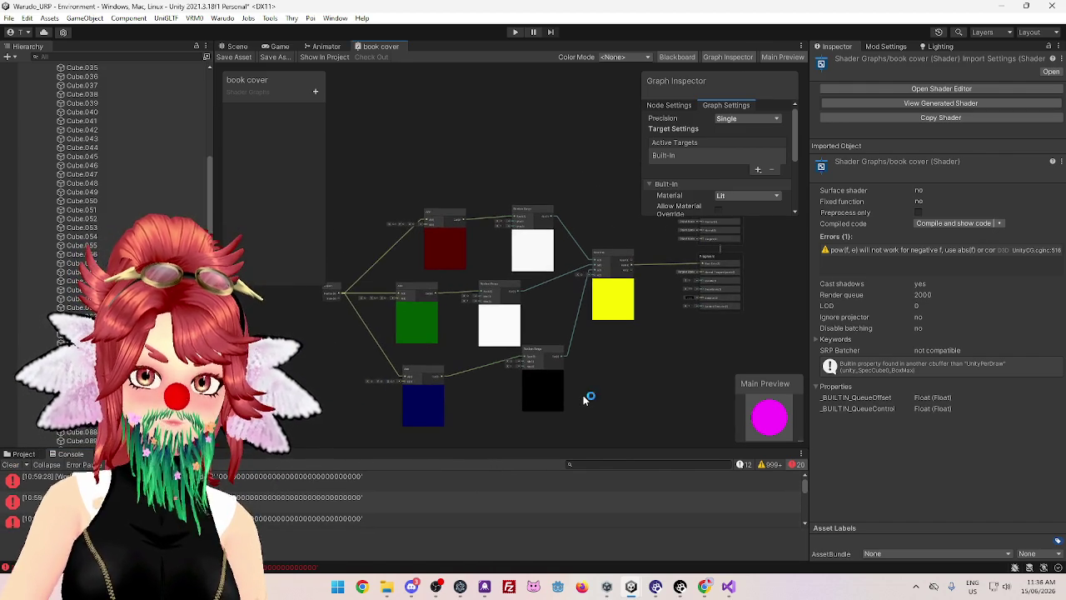
scroll(483, 309, "up", 3)
mouse_move(503, 287)
left_mouse_down()
mouse_move(527, 267)
mouse_move(504, 214)
mouse_move(507, 167)
mouse_move(408, 223)
mouse_move(329, 210)
left_mouse_up()
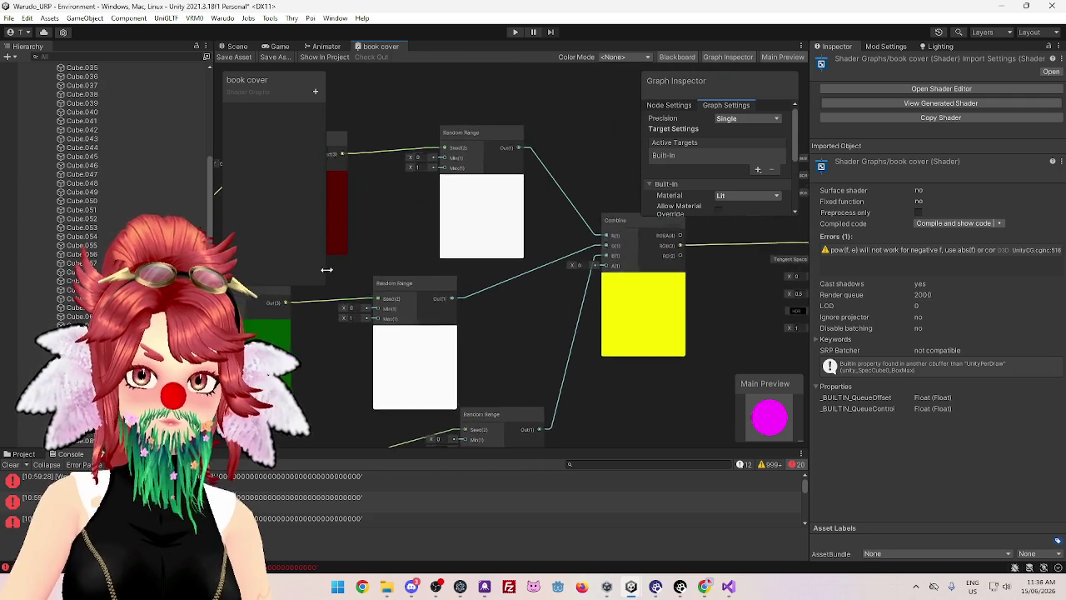
left_click_drag(557, 333, 408, 346)
scroll(525, 342, "up", 1)
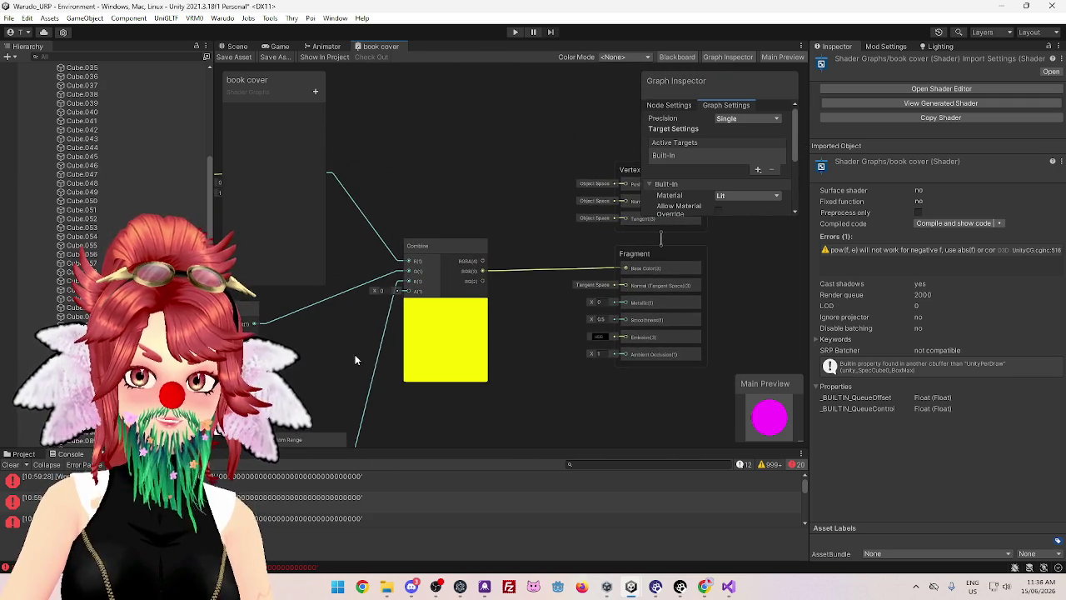
mouse_move(525, 342)
left_mouse_down()
mouse_move(525, 314)
mouse_move(453, 317)
mouse_move(564, 314)
left_mouse_up()
scroll(571, 334, "down", 3)
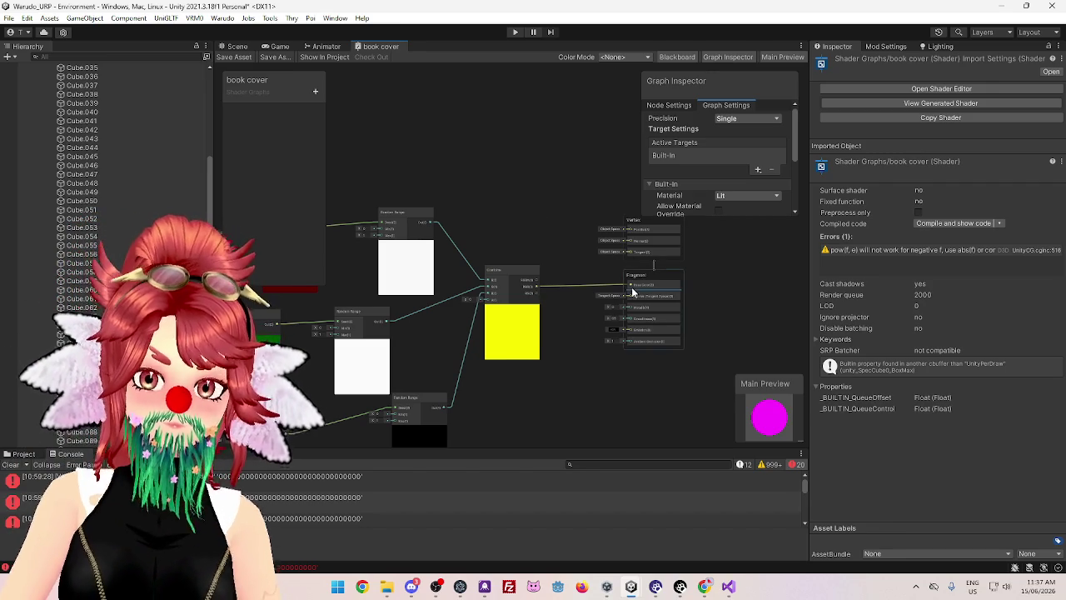
mouse_move(575, 367)
left_mouse_down()
mouse_move(647, 290)
mouse_move(701, 306)
mouse_move(711, 343)
left_mouse_up()
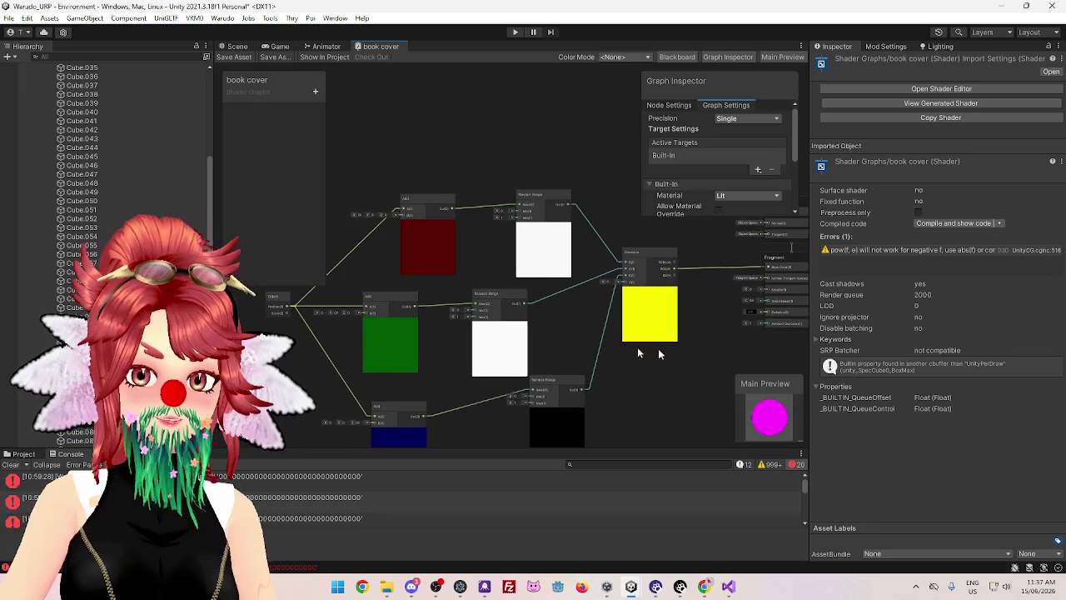
mouse_move(454, 298)
left_mouse_down()
mouse_move(512, 288)
mouse_move(475, 248)
mouse_move(452, 266)
left_mouse_up()
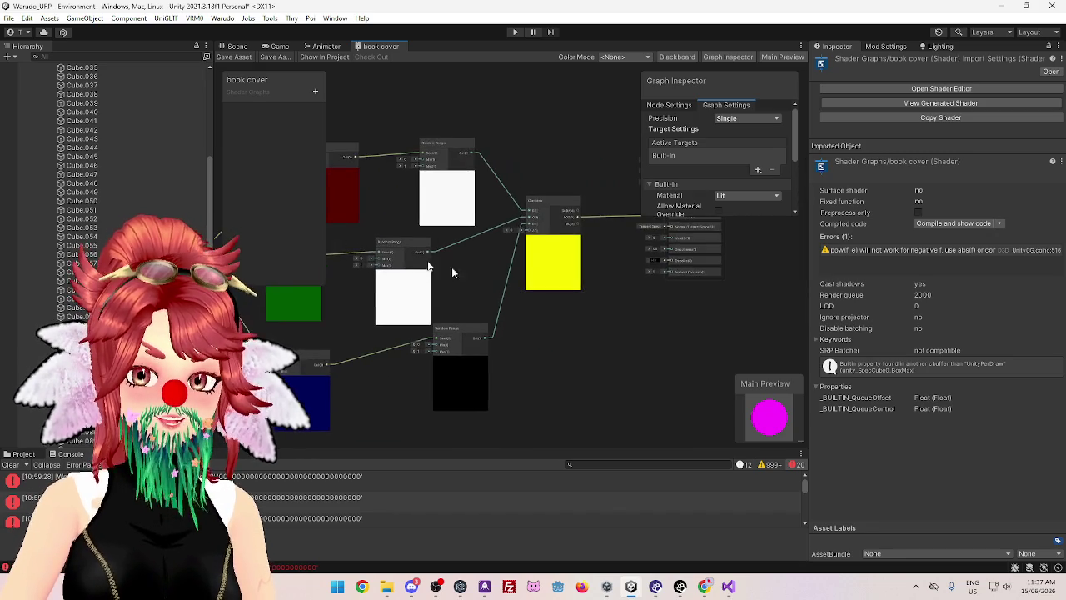
left_click_drag(586, 344, 469, 349)
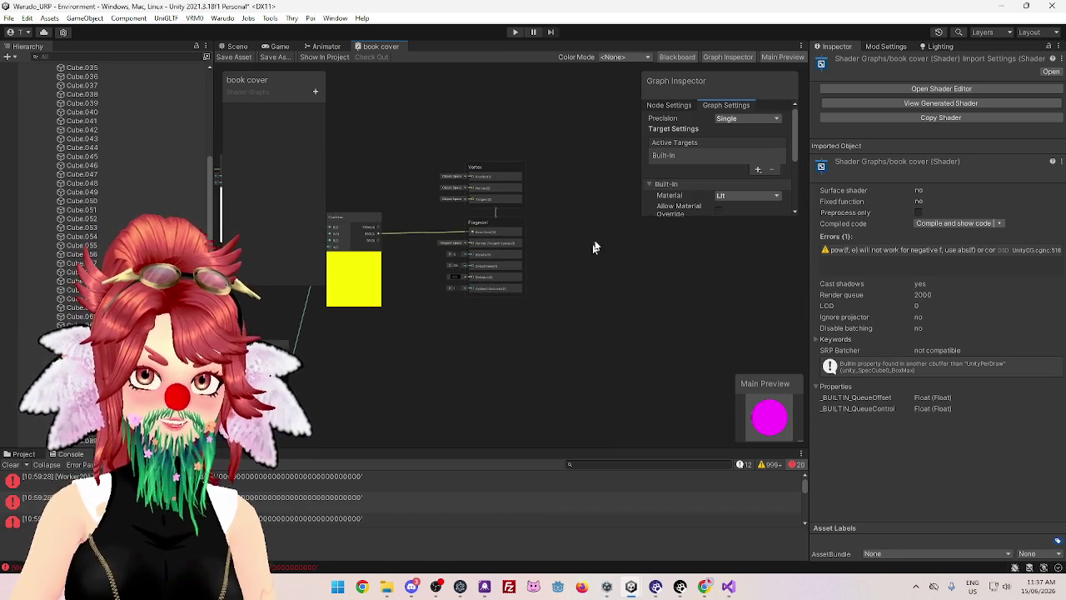
Zoom out over the whole node network and open GeneratedFromGraph-bookcover.shader in Visual Studio
scroll(594, 245, "up", 3)
scroll(566, 250, "up", 2)
scroll(608, 312, "up", 2)
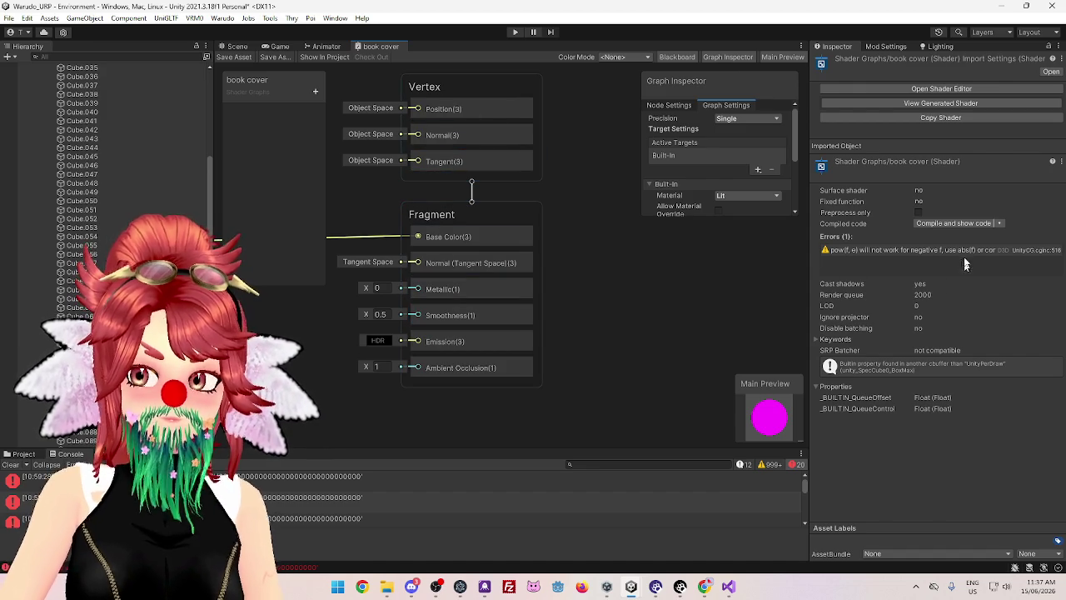
scroll(708, 308, "down", 4)
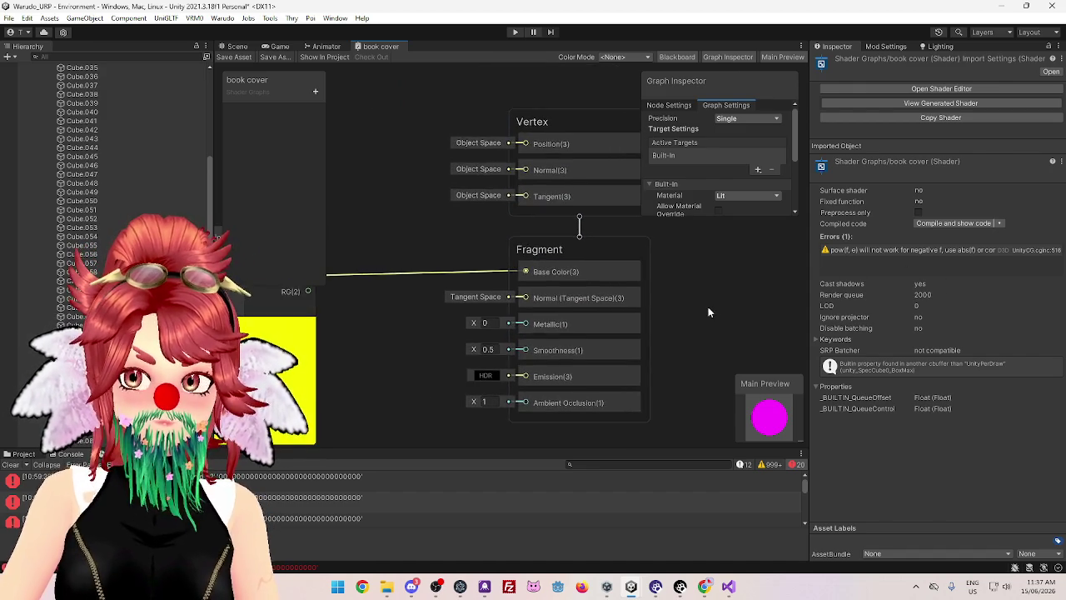
scroll(708, 308, "down", 2)
left_click_drag(484, 180, 449, 176)
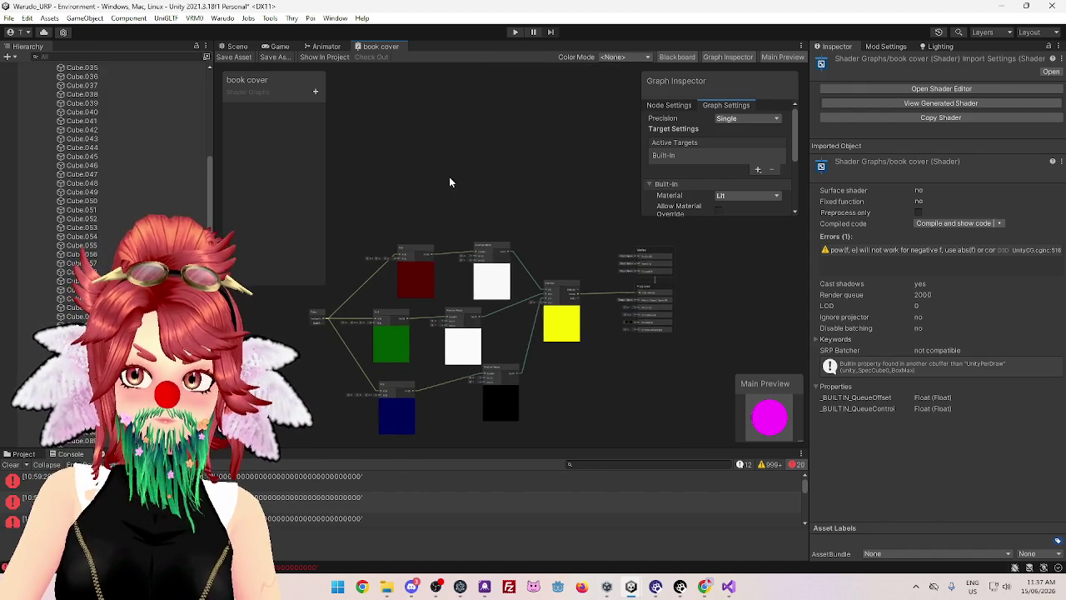
left_click(865, 106)
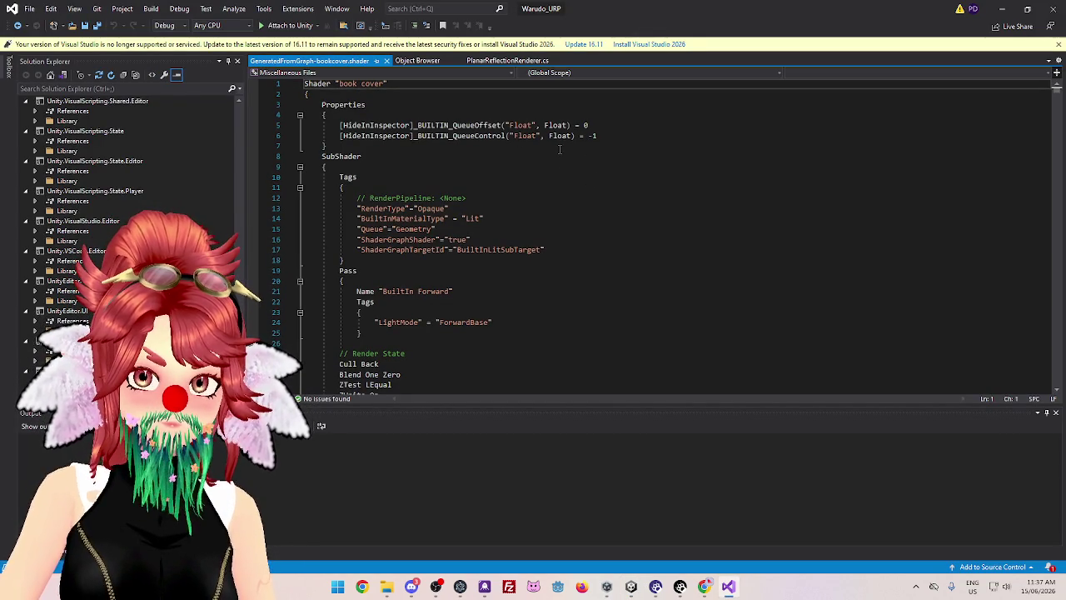
Scroll through the generated book cover shader code's Built-In Forward pass
scroll(475, 204, "down", 8)
scroll(468, 210, "down", 20)
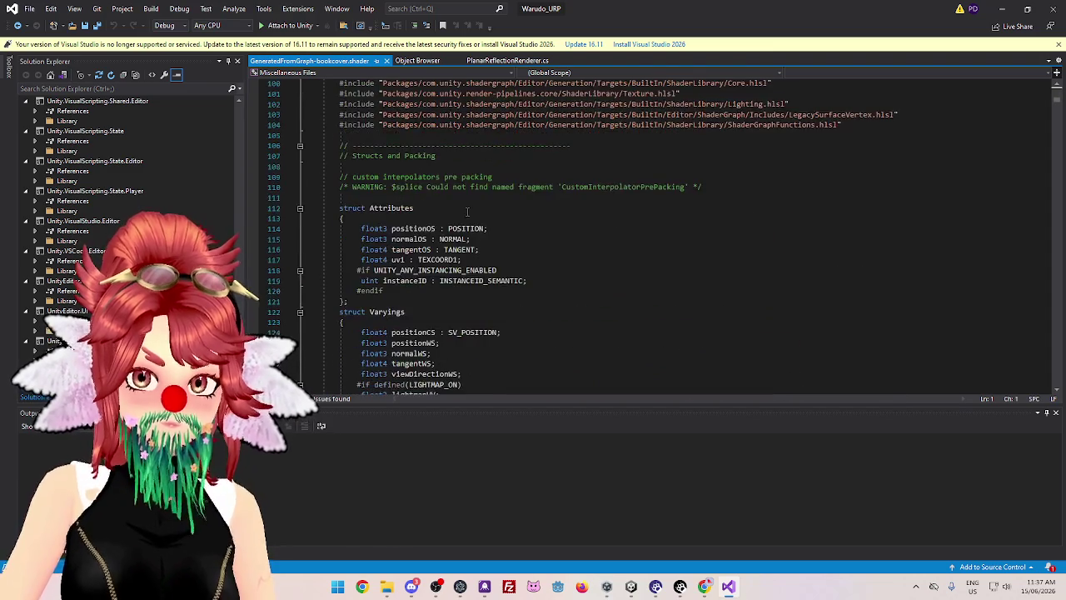
scroll(467, 212, "down", 10)
scroll(468, 212, "down", 18)
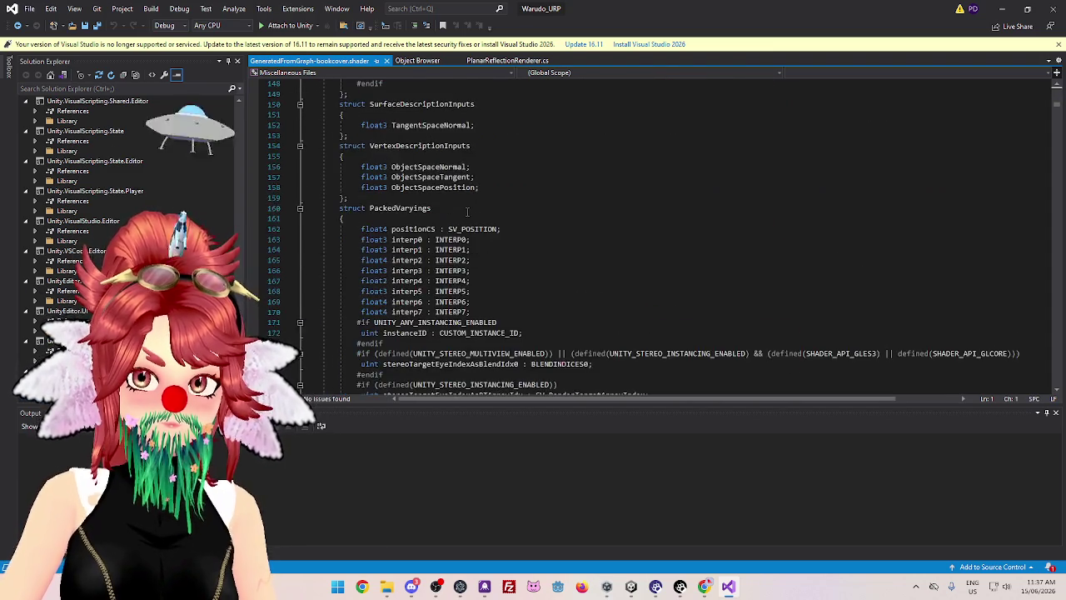
scroll(468, 212, "down", 1)
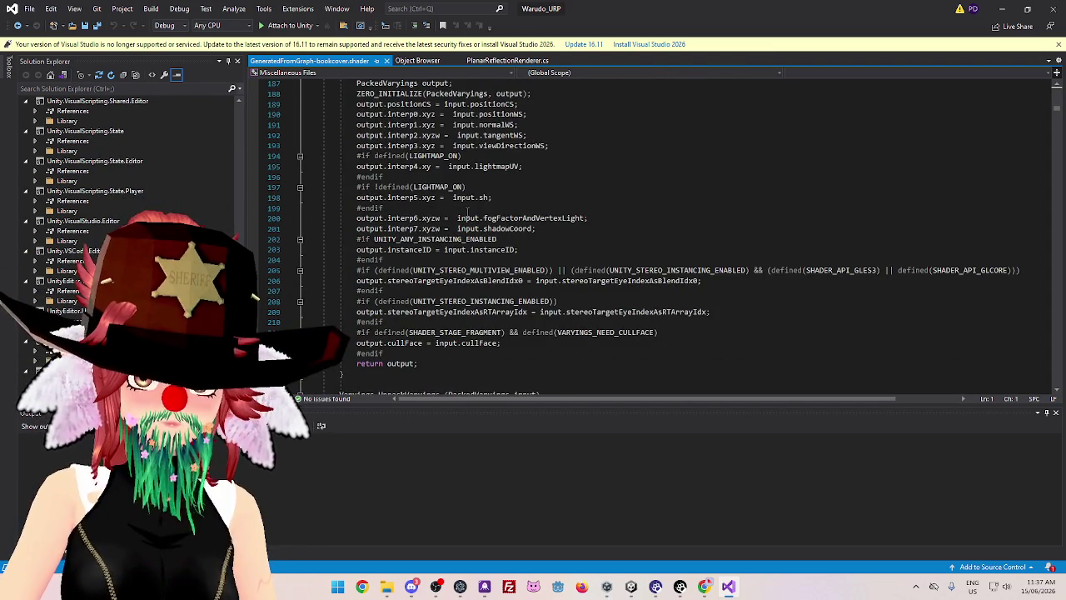
scroll(468, 212, "down", 5)
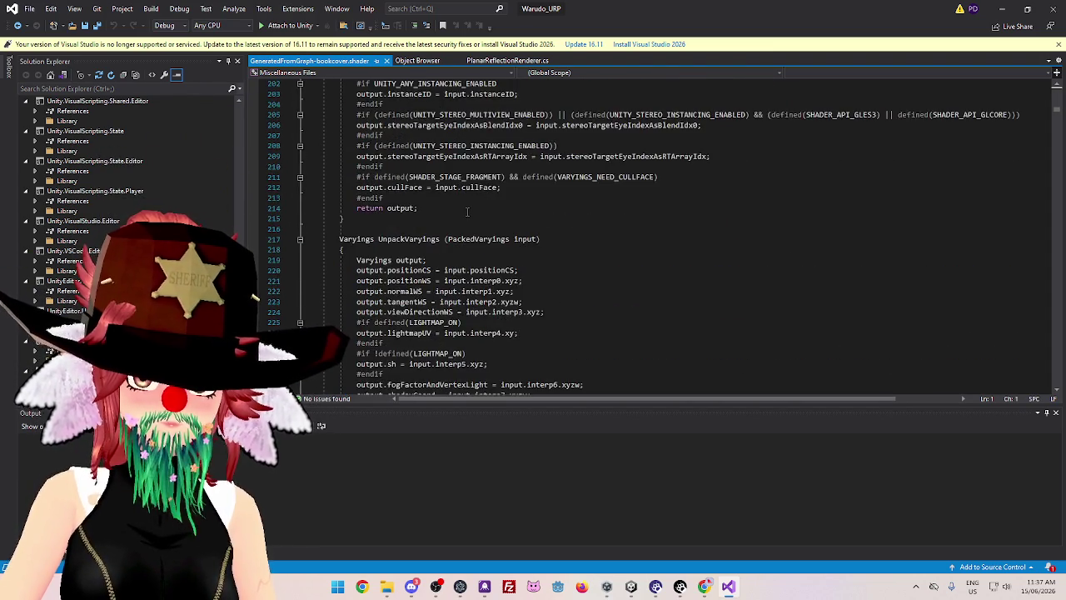
scroll(468, 211, "up", 4)
Search the shader code for 'pow', confirm no match, and return to Unity
key("ctrl+f")
type("pow")
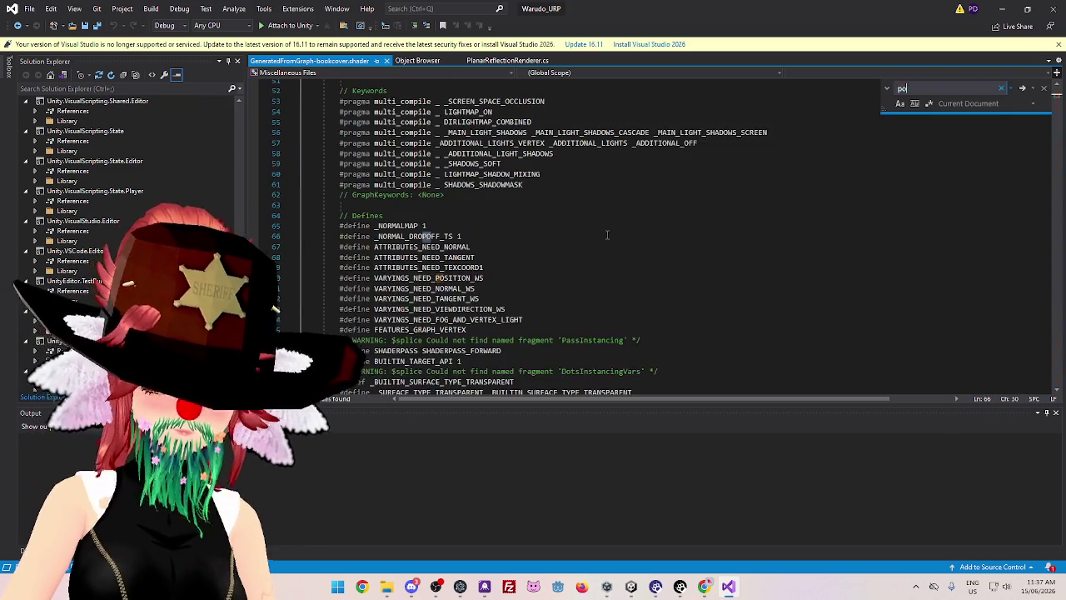
left_click(1023, 88)
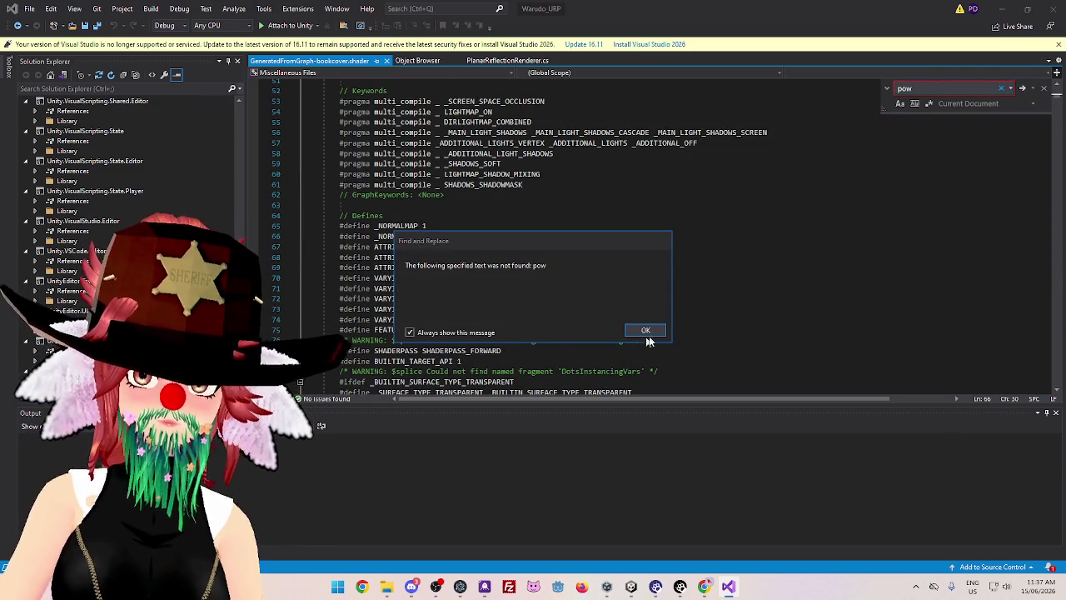
left_click(646, 331)
left_click(1043, 87)
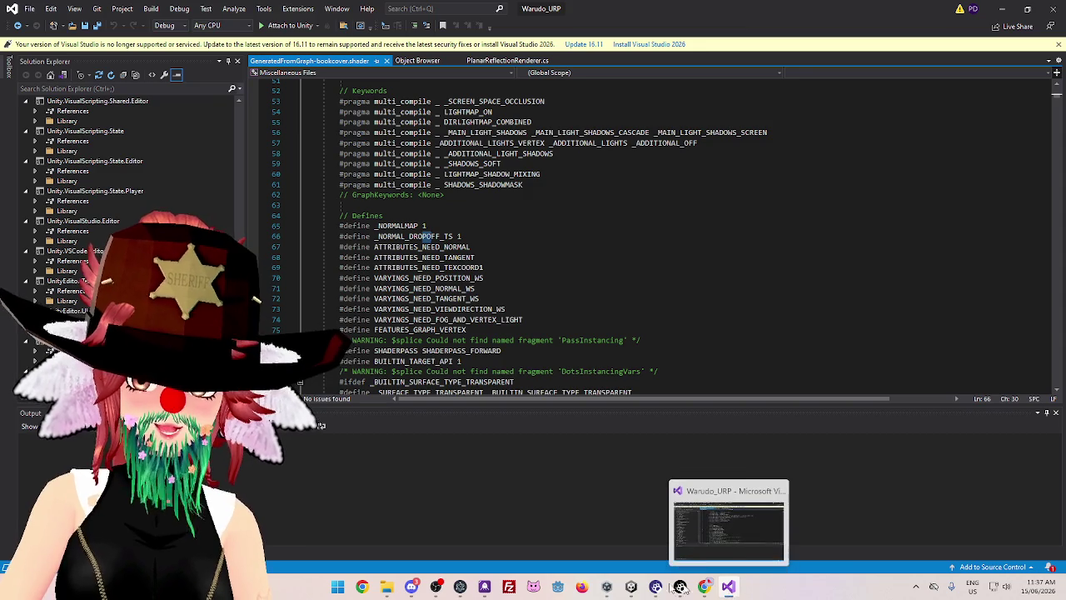
mouse_move(630, 586)
left_click(681, 529)
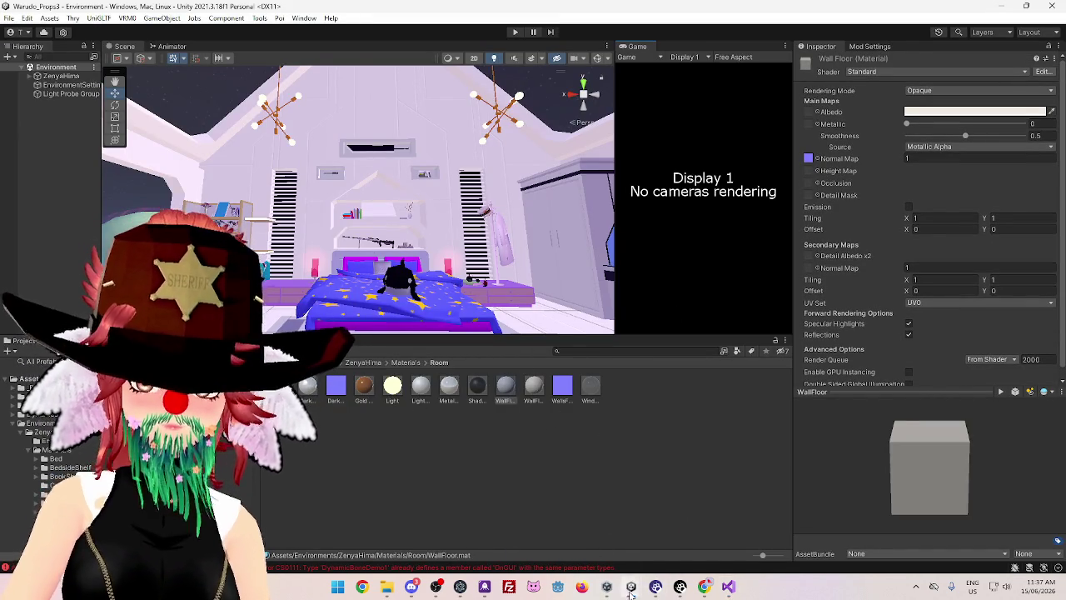
Bring the Warudo_URP Unity project forward and resize the Inspector panel
mouse_move(631, 587)
left_click(558, 526)
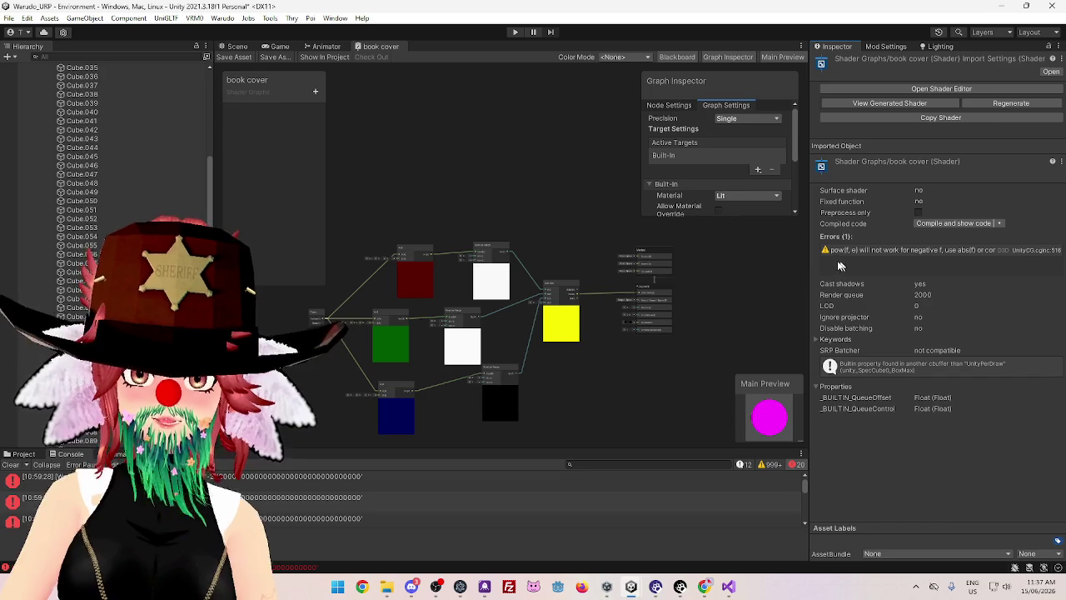
left_click_drag(808, 270, 696, 275)
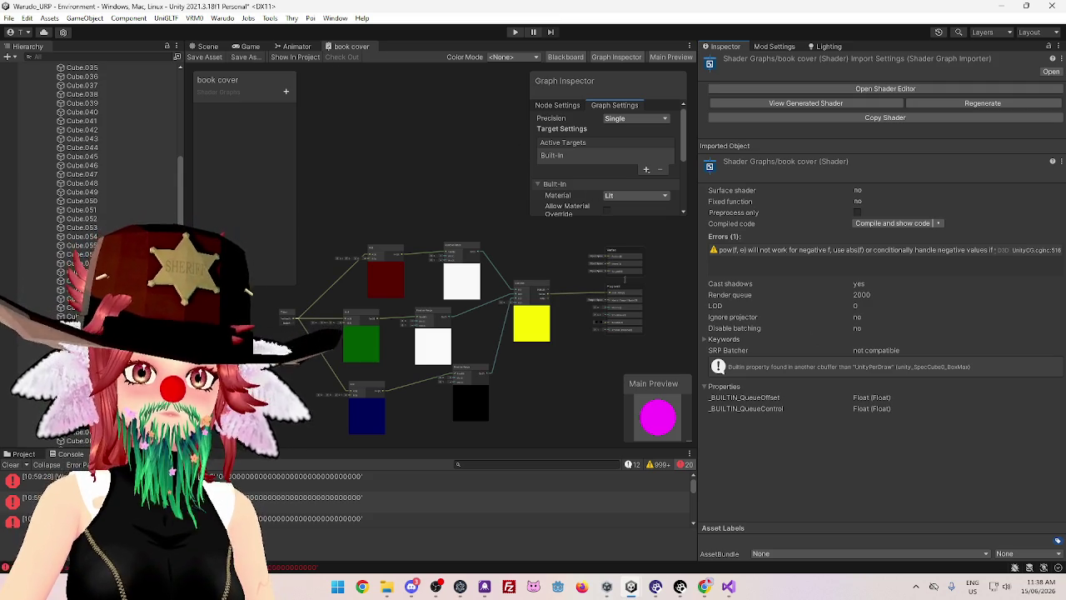
mouse_move(727, 590)
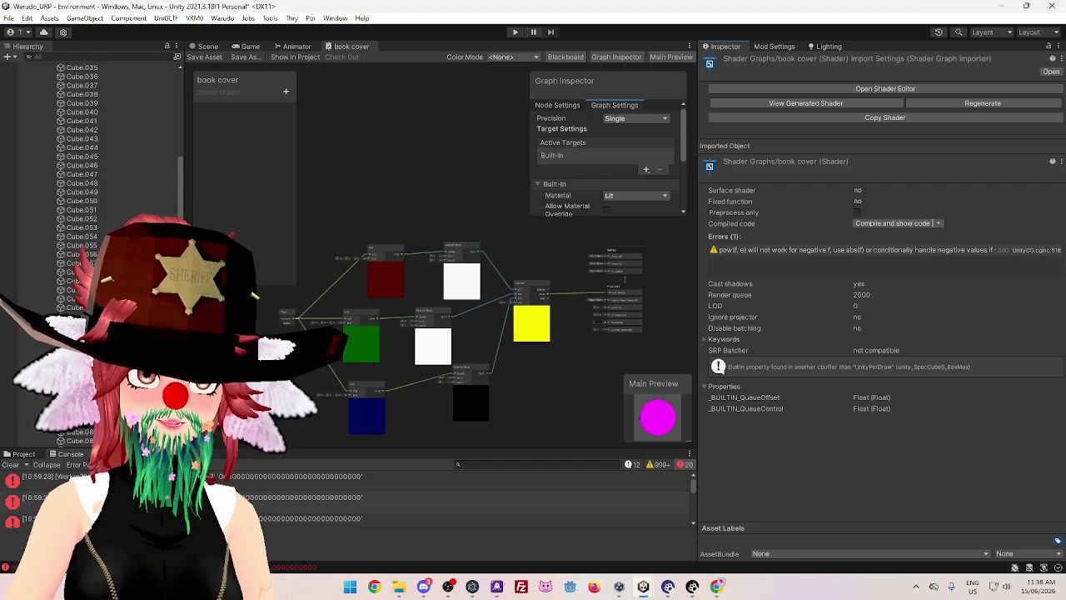
left_click_drag(698, 313, 895, 314)
Fit all of the book cover shader graph's nodes into view and open the Active Targets add menu
scroll(564, 370, "up", 3)
mouse_move(564, 370)
left_mouse_down()
mouse_move(716, 369)
mouse_move(756, 336)
mouse_move(741, 361)
left_mouse_up()
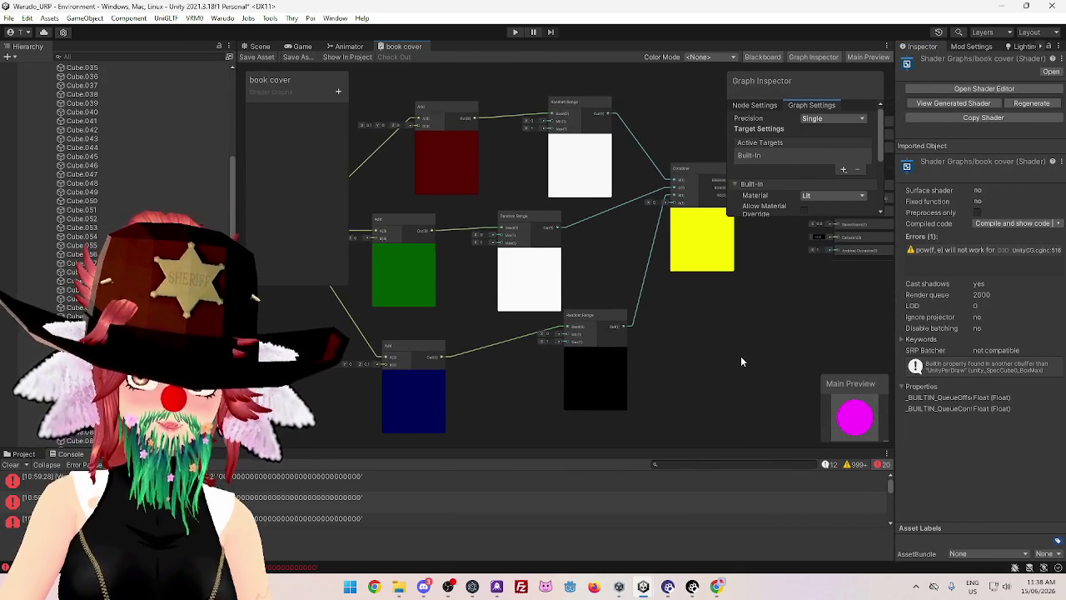
scroll(741, 356, "down", 2)
scroll(737, 350, "down", 1)
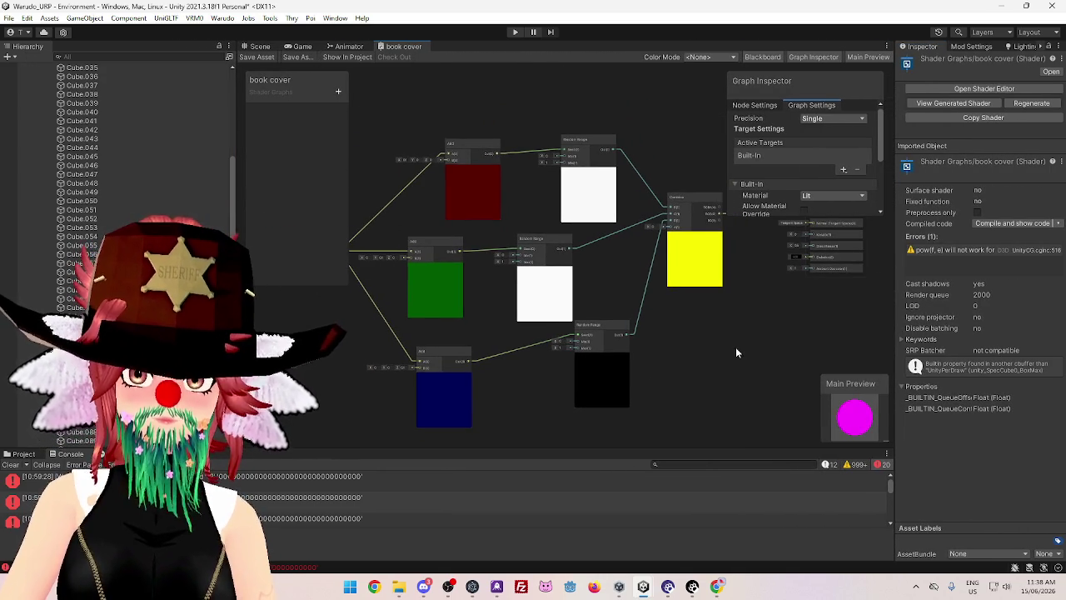
left_click(842, 170)
Add Universal as an active target next to Built-In in Graph Settings
left_click(853, 178)
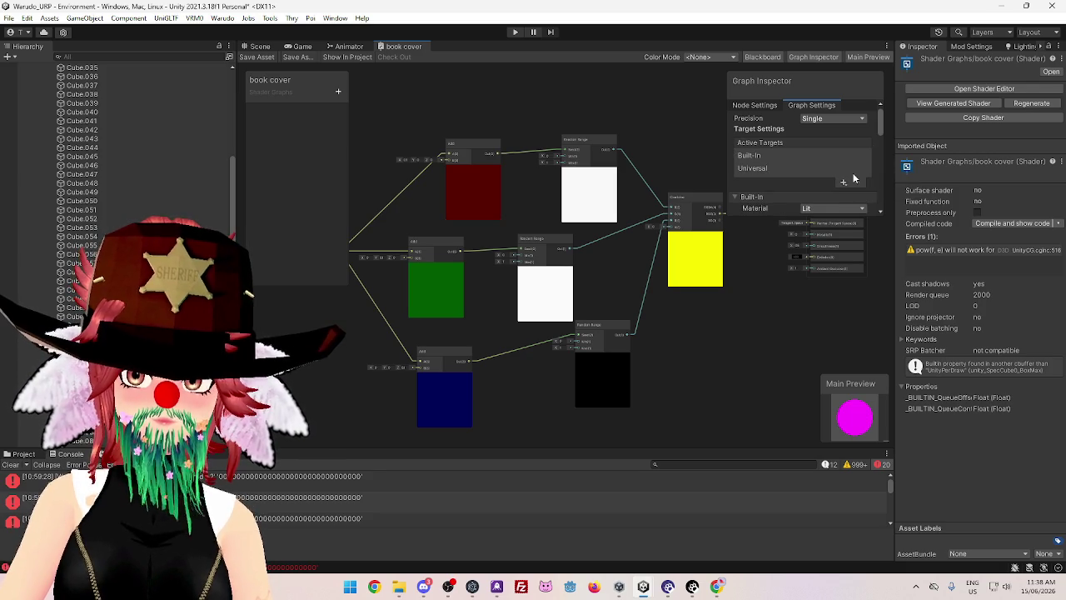
left_click(832, 156)
left_click(836, 169)
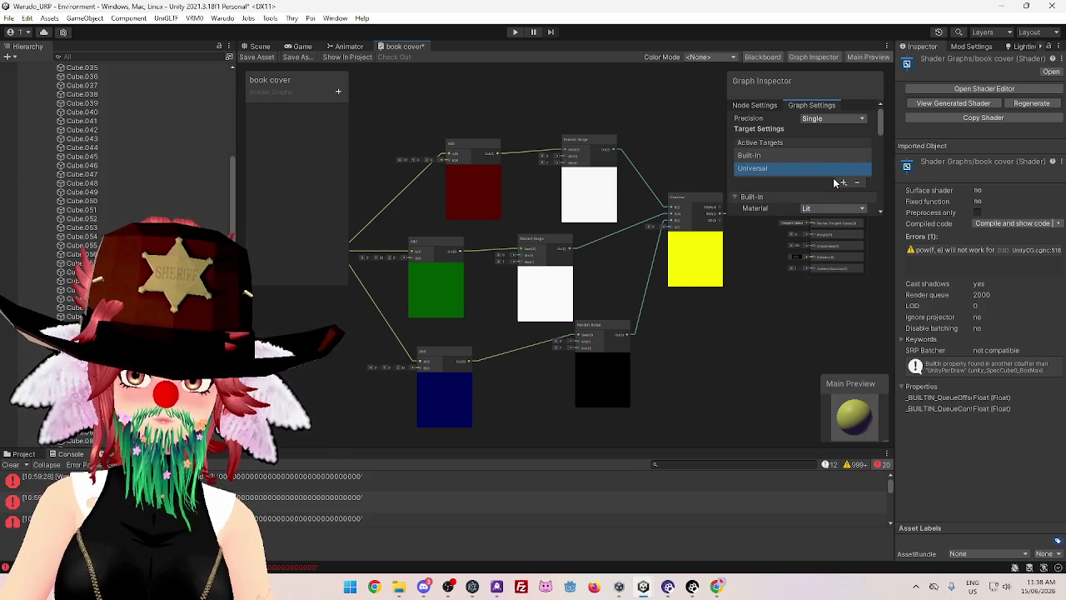
Check the Game and Scene views, then return to the book cover shader graph
left_click(299, 47)
left_click(406, 47)
left_click(268, 47)
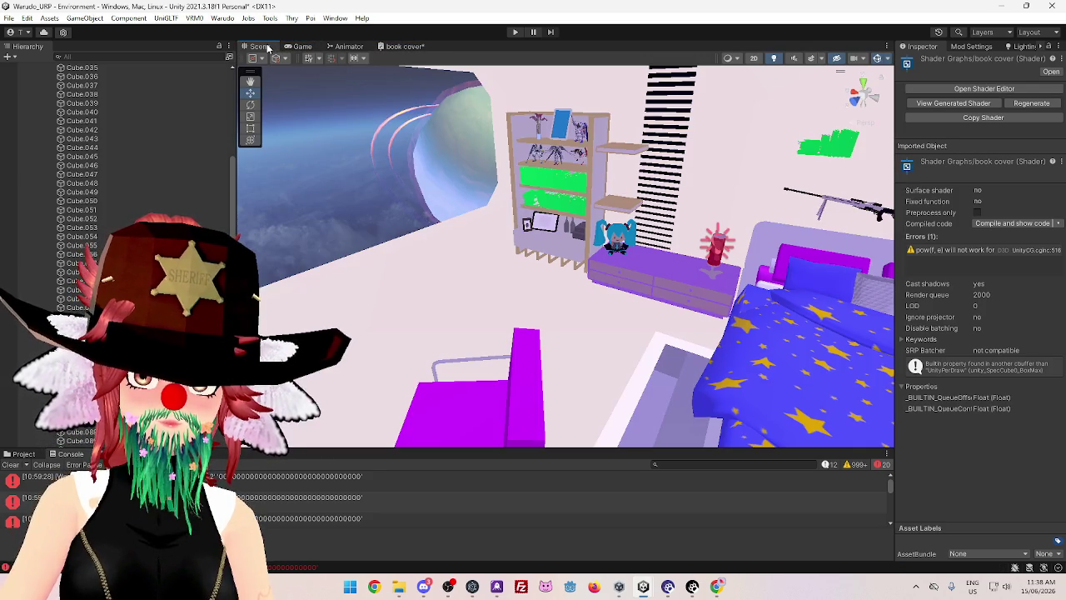
left_click(407, 48)
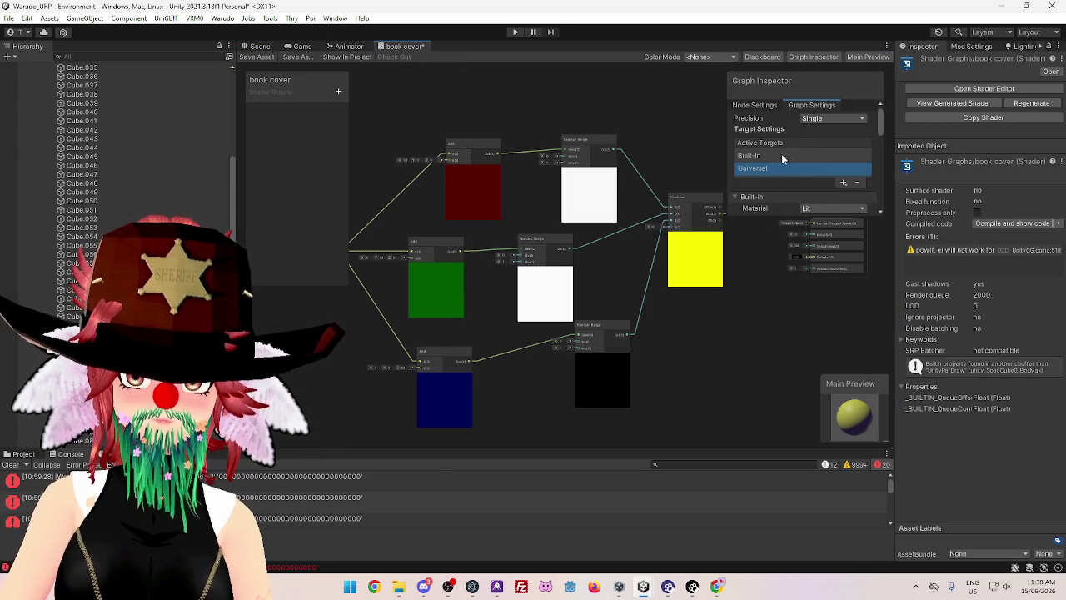
scroll(781, 167, "down", 1)
scroll(779, 171, "down", 2)
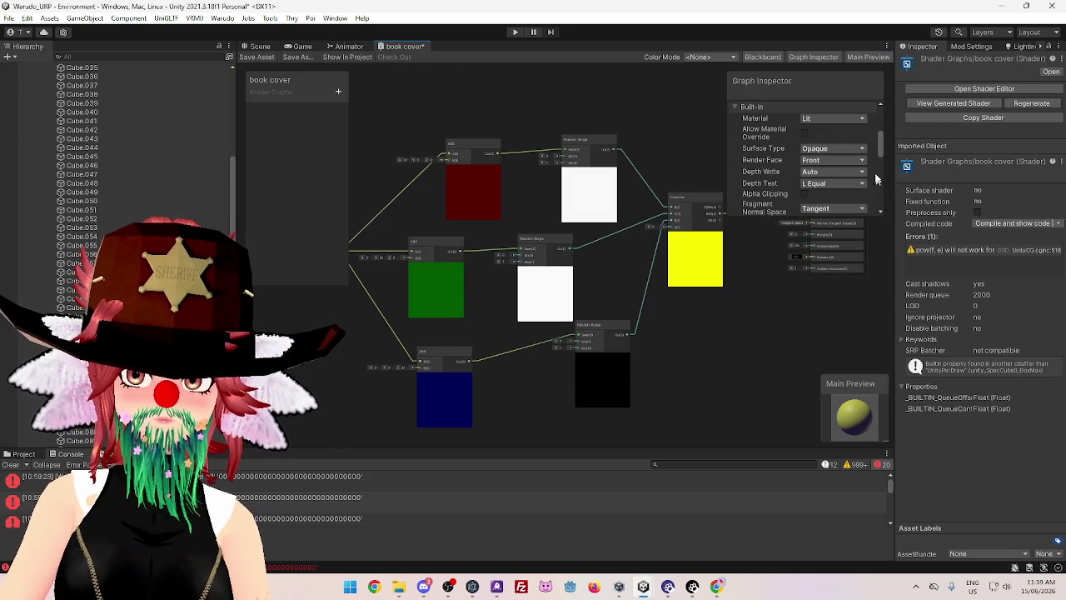
scroll(881, 137, "up", 2)
mouse_move(880, 136)
left_mouse_down()
mouse_move(867, 204)
mouse_move(873, 105)
left_mouse_up()
Resize the inspector, regenerate the book cover shader and view the room scene
mouse_move(895, 255)
left_mouse_down()
mouse_move(771, 249)
mouse_move(667, 267)
mouse_move(635, 283)
mouse_move(810, 282)
mouse_move(624, 278)
left_mouse_up()
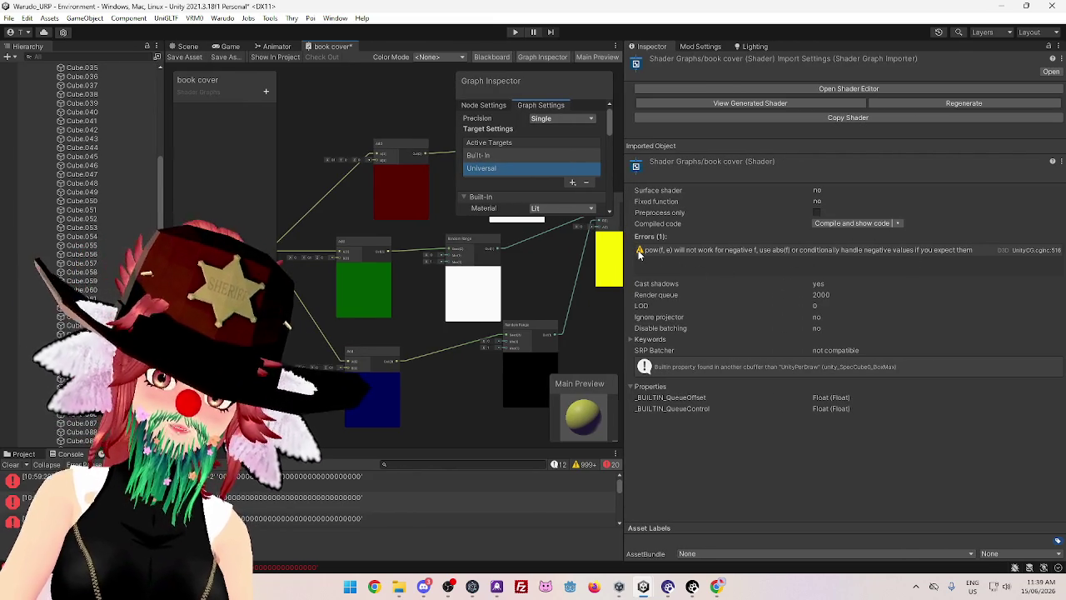
left_click_drag(624, 275, 839, 296)
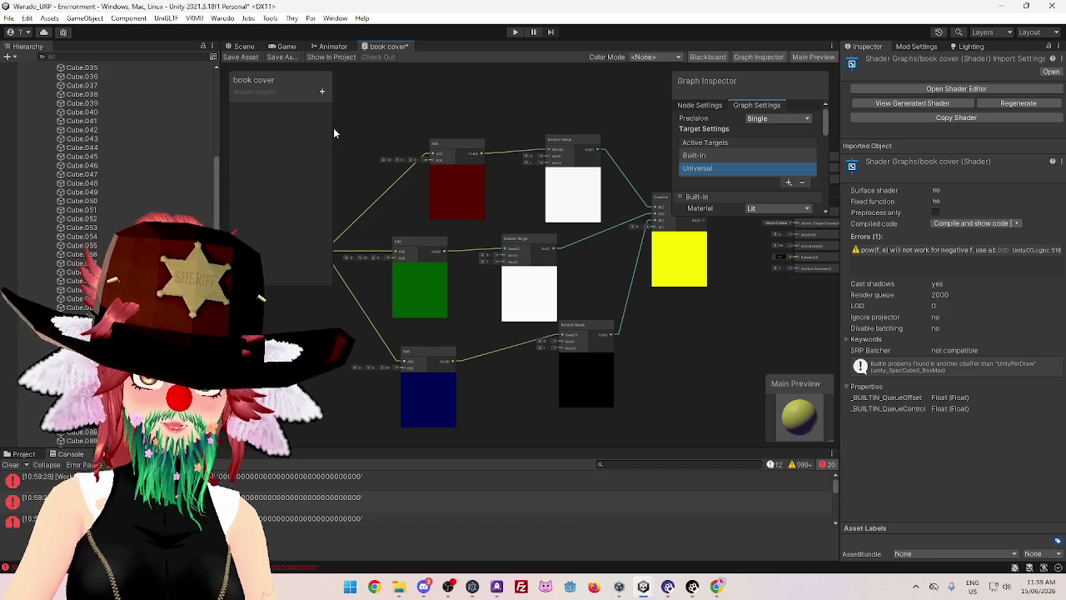
left_click(1011, 103)
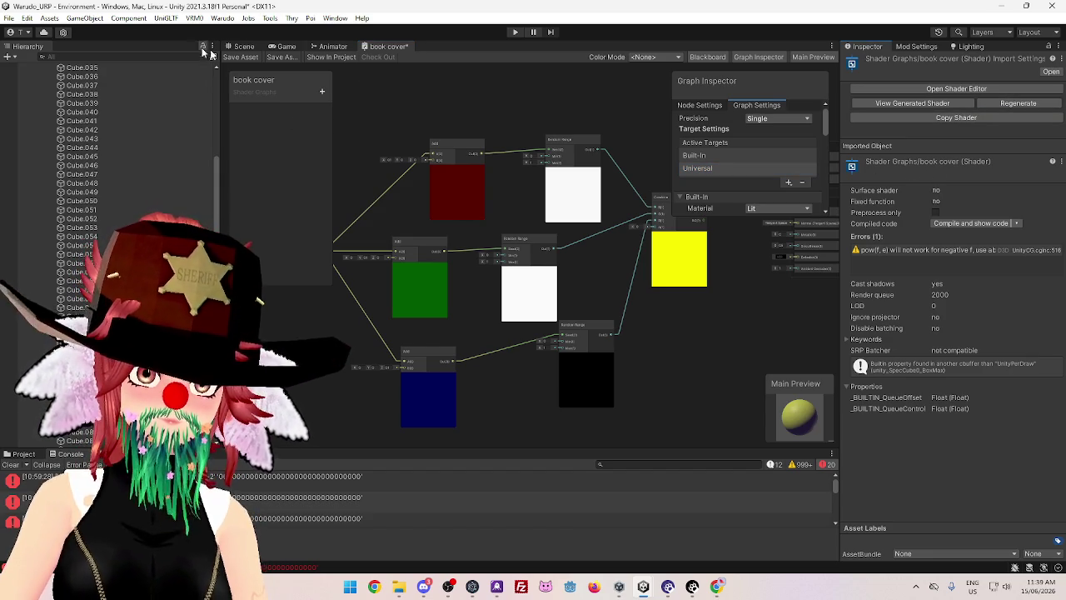
left_click(241, 48)
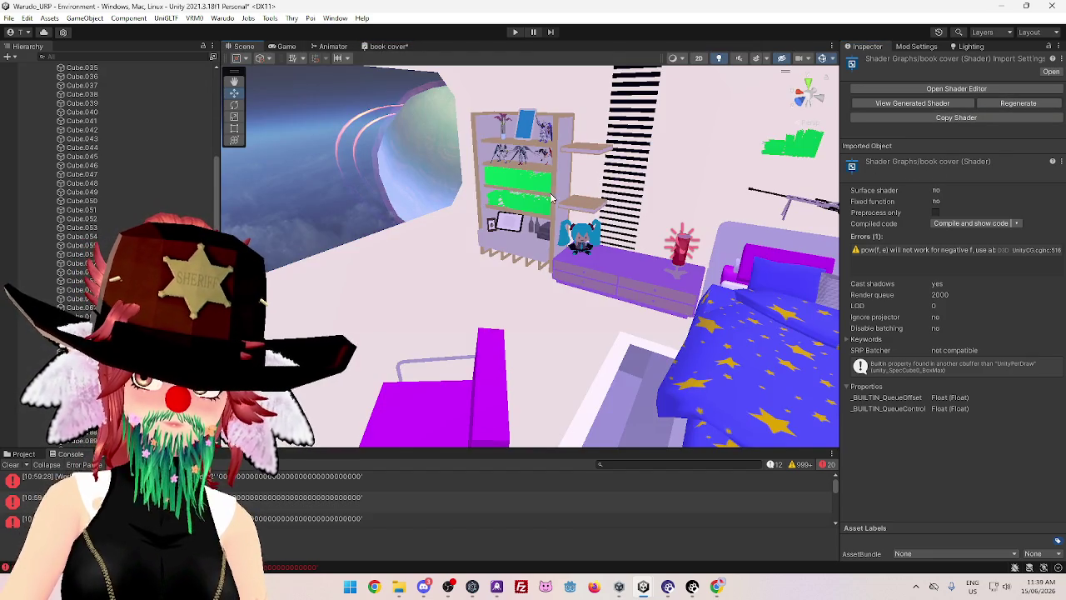
Zoom out over the room in the Scene view, then switch to the Discord server chat
scroll(525, 199, "down", 3)
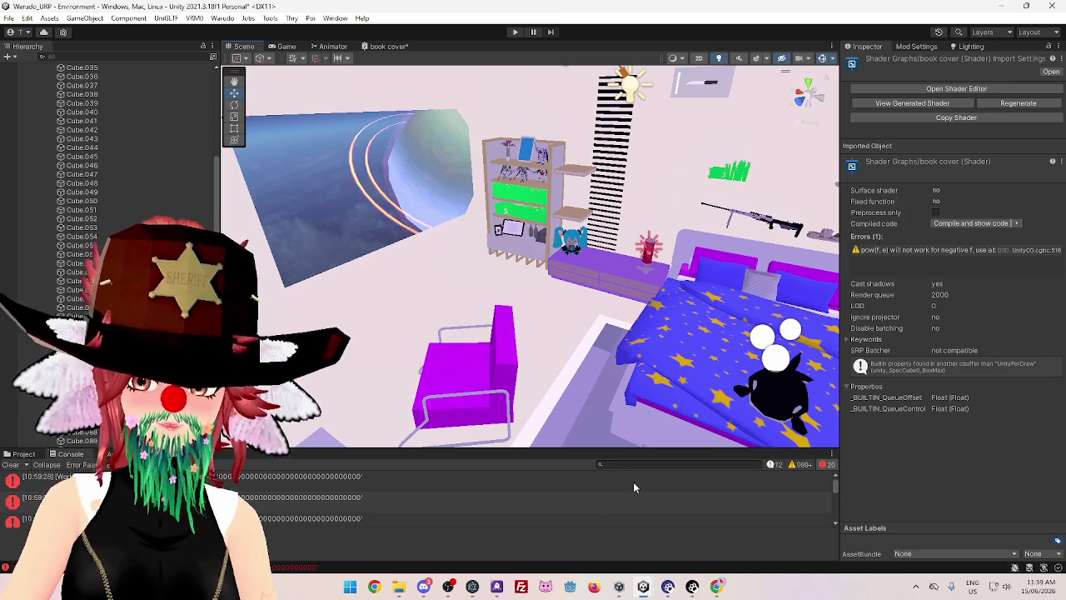
left_click(426, 587)
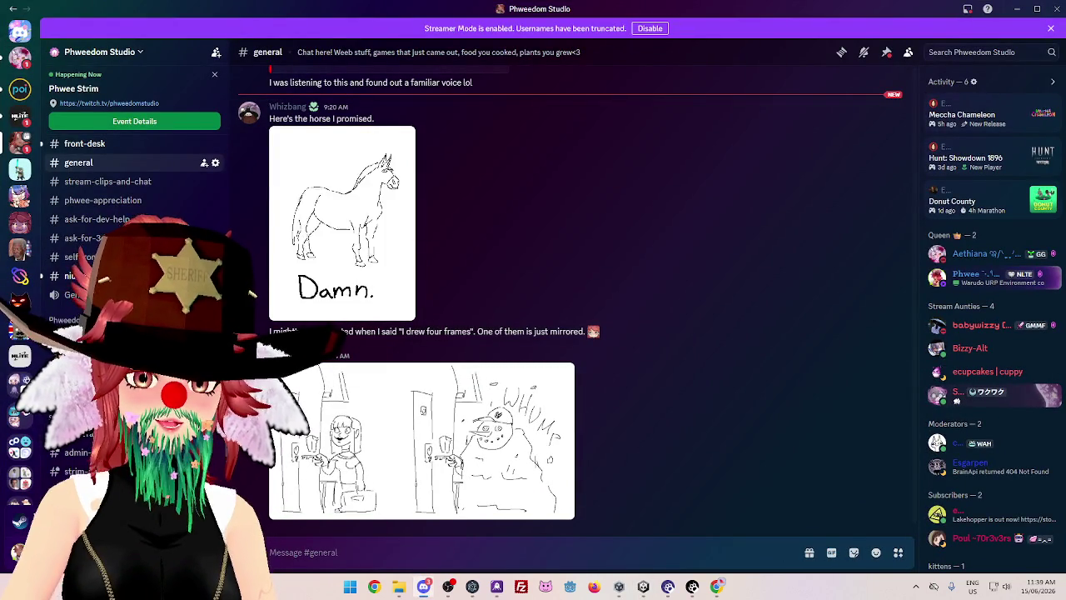
Scroll through the Discord channel list and open the #selfpromo channel
scroll(134, 249, "up", 5)
scroll(133, 249, "down", 8)
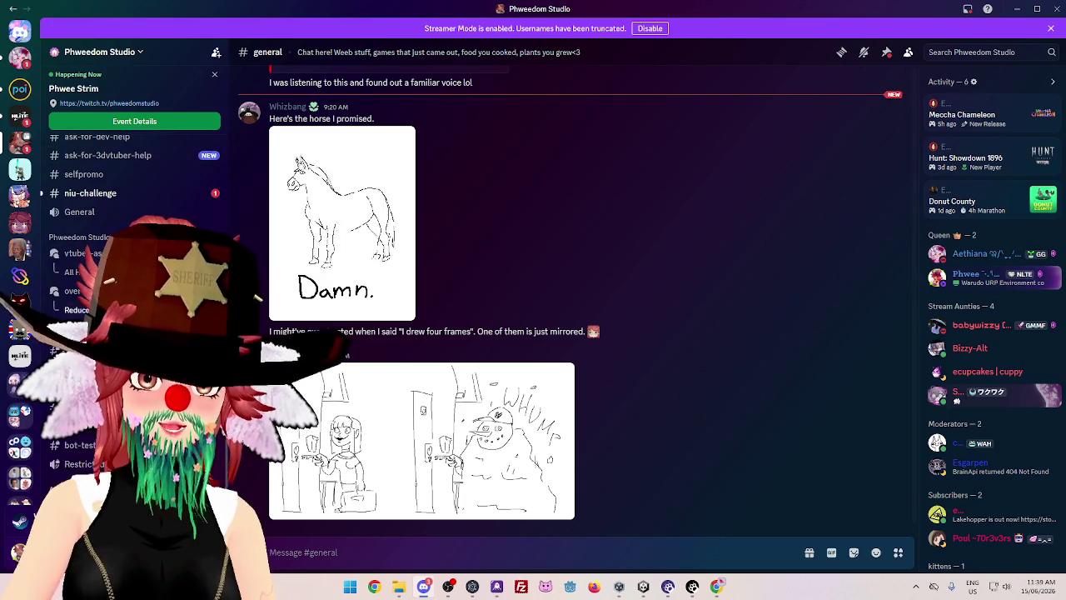
scroll(134, 167, "up", 6)
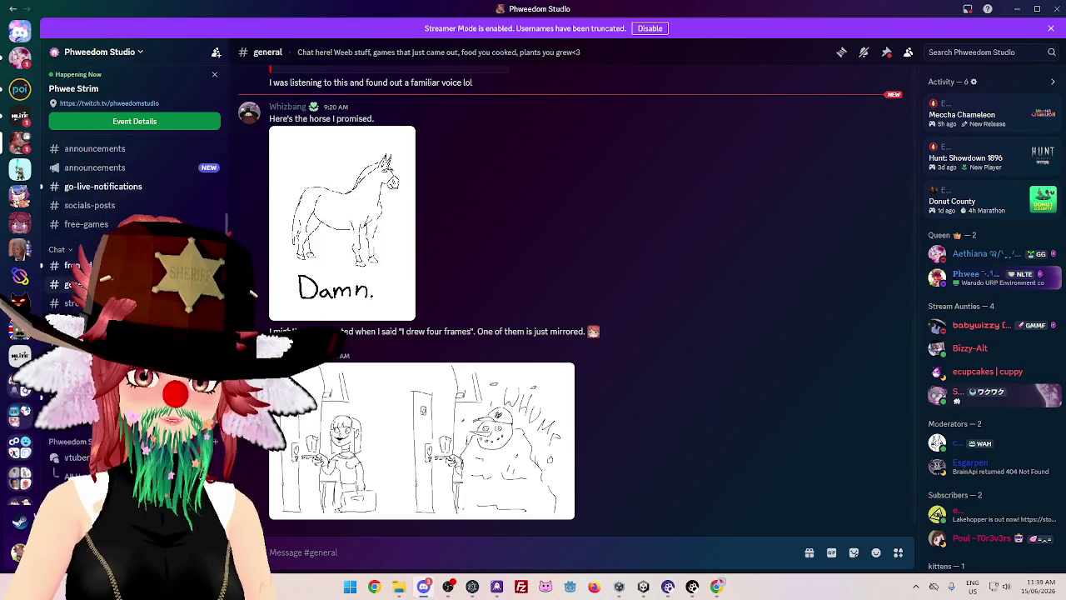
scroll(133, 167, "down", 1)
scroll(133, 208, "down", 5)
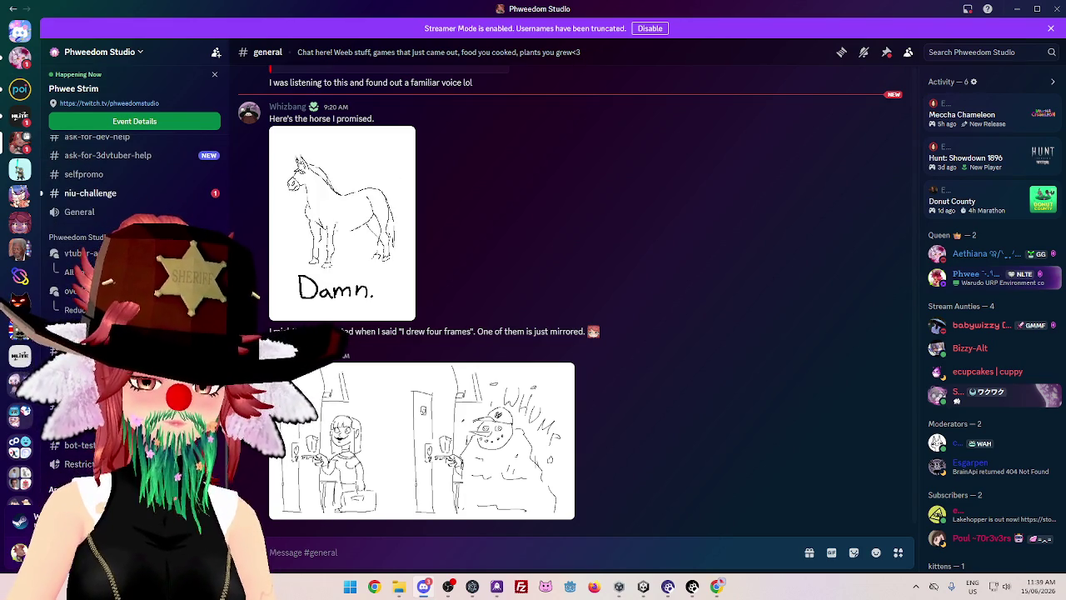
scroll(133, 208, "up", 3)
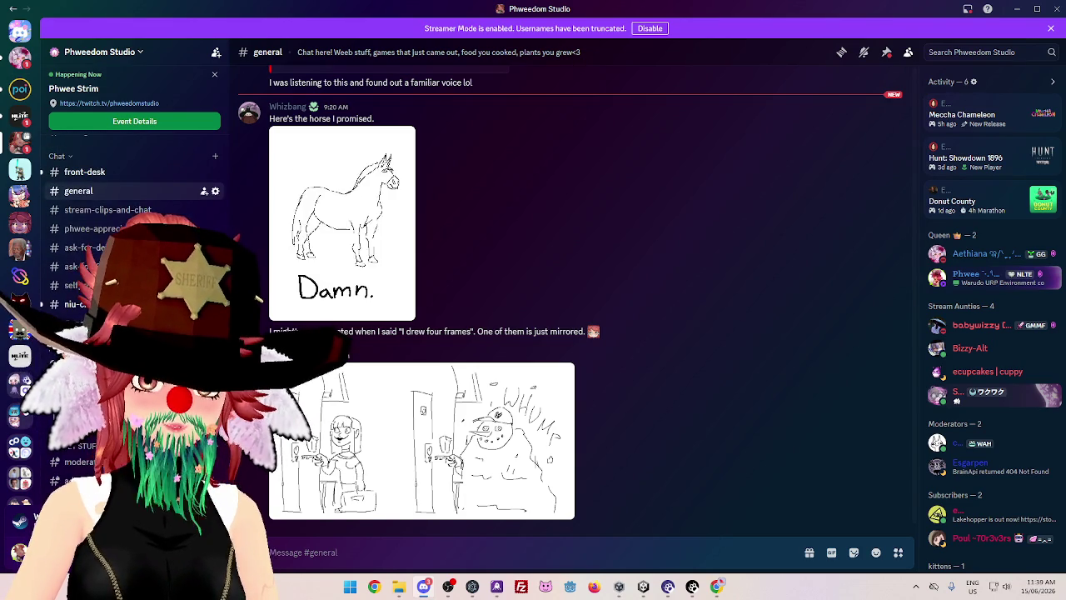
scroll(133, 208, "down", 3)
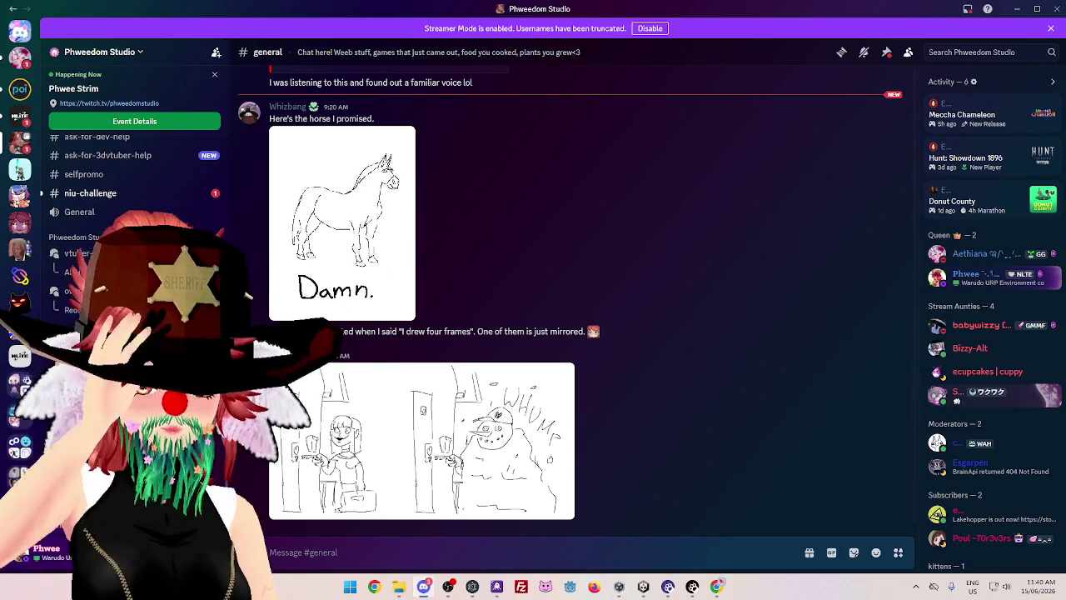
scroll(134, 190, "up", 3)
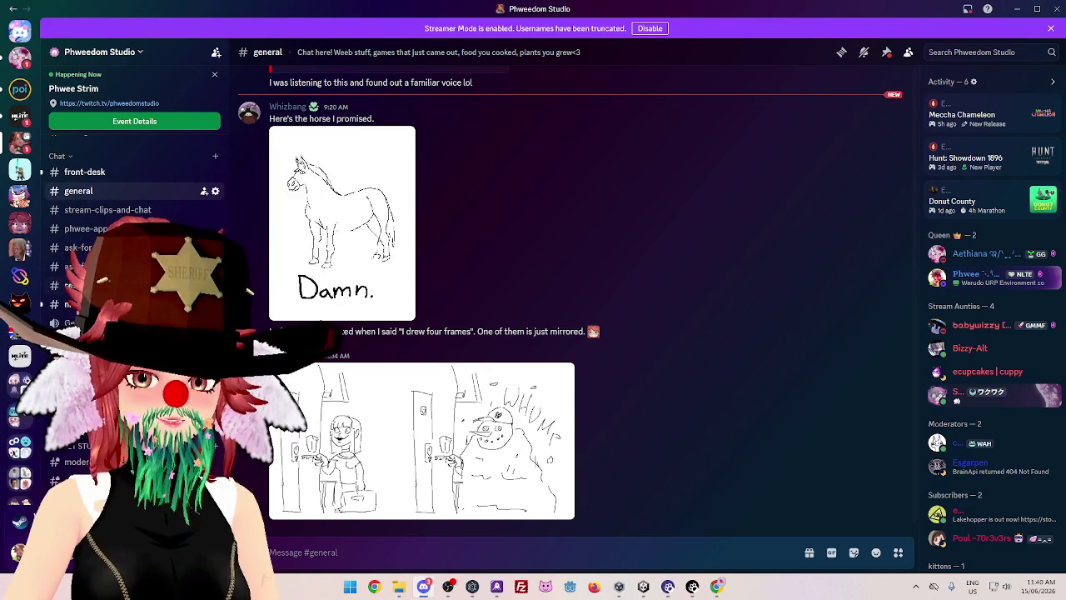
left_click(75, 285)
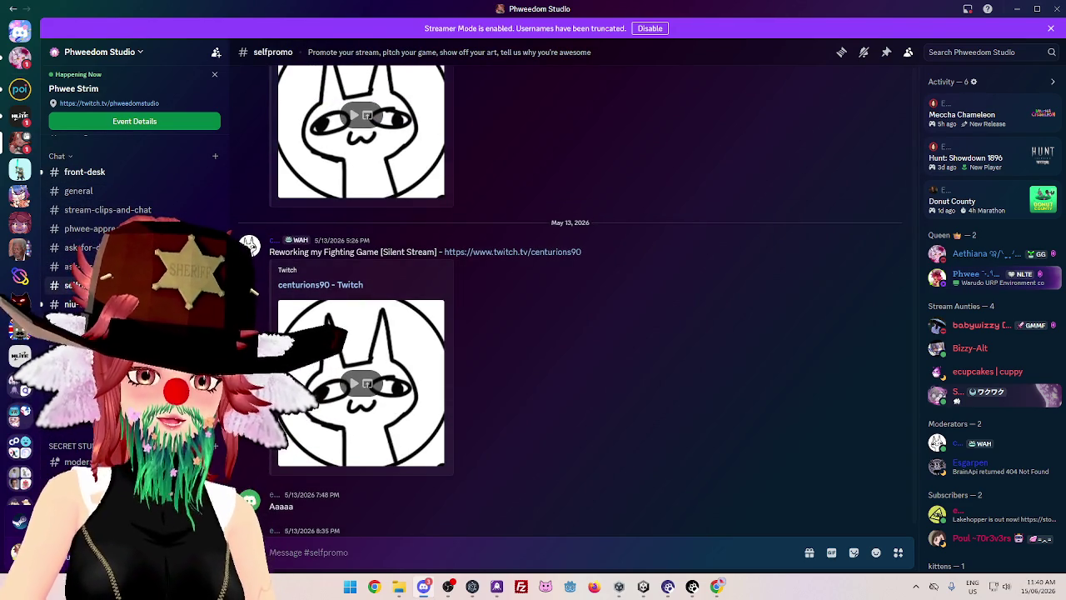
Browse the selfpromo messages and open that channel's Edit Channel settings
scroll(552, 373, "up", 10)
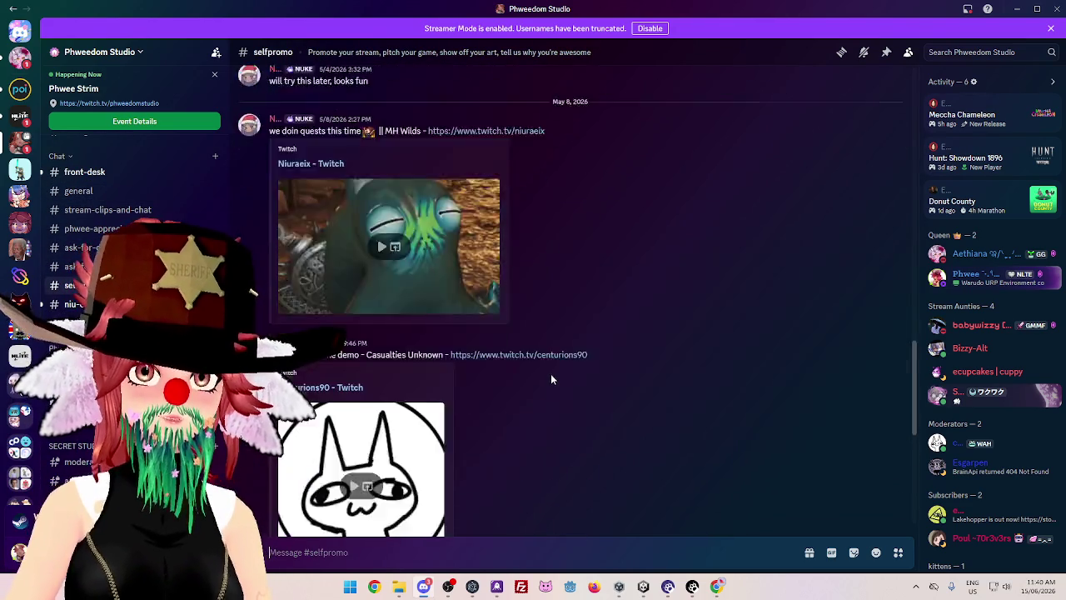
scroll(551, 379, "down", 5)
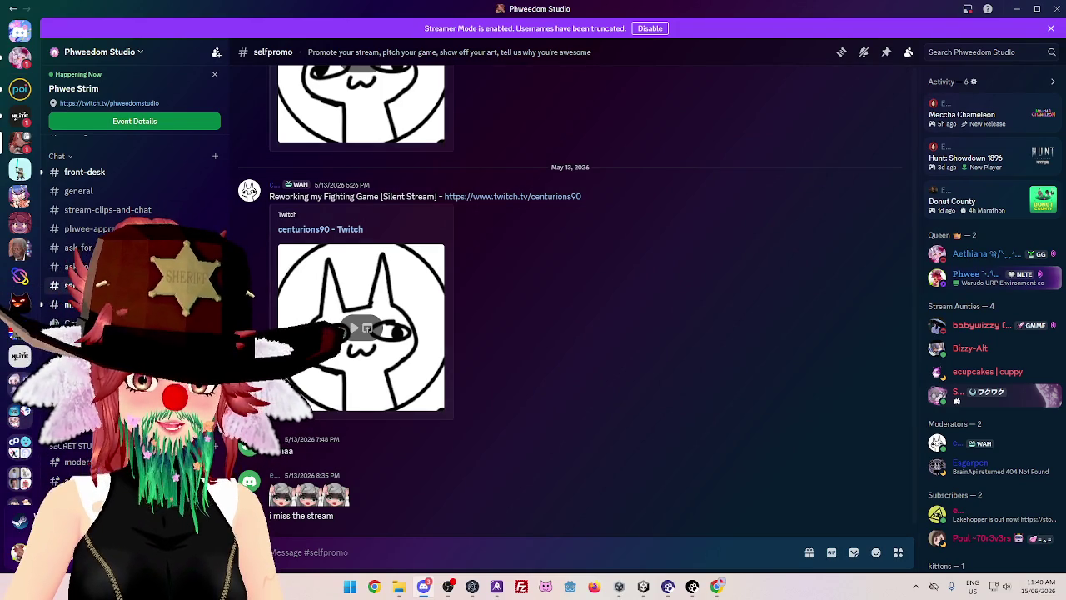
left_click(204, 284)
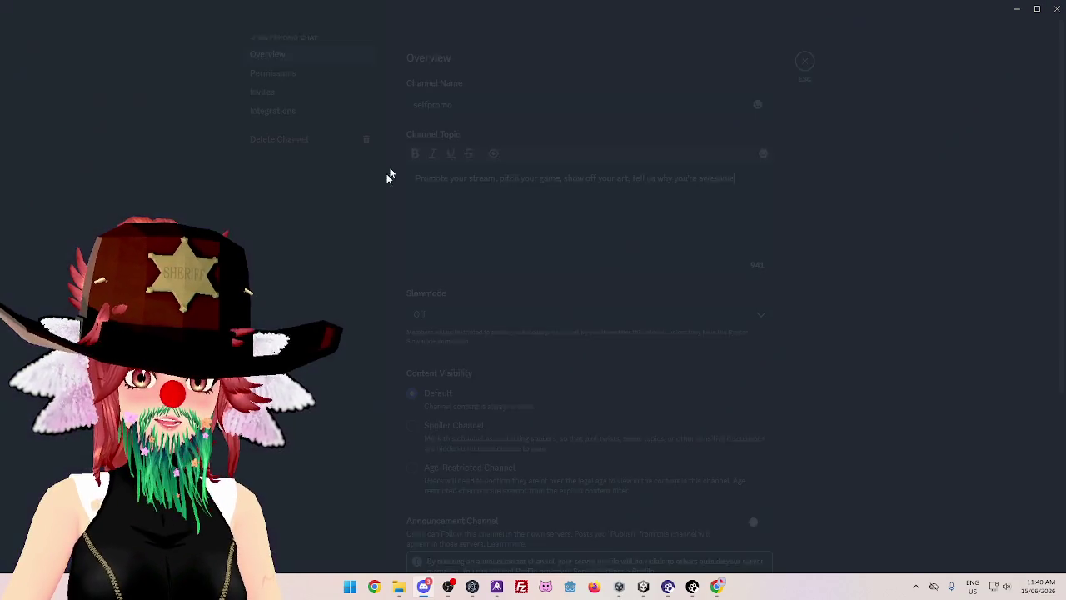
Rename the channel to 'share-your-stuff' and remove 'Promote your stream,' from the topic, capitalising 'Pitch'
type("share-your")
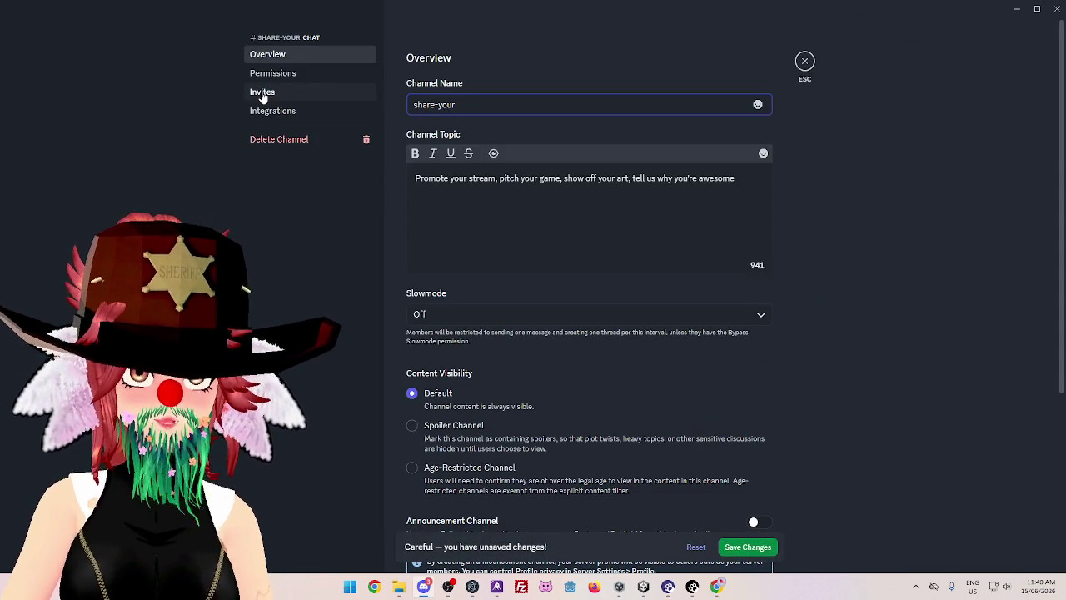
type("-stuff")
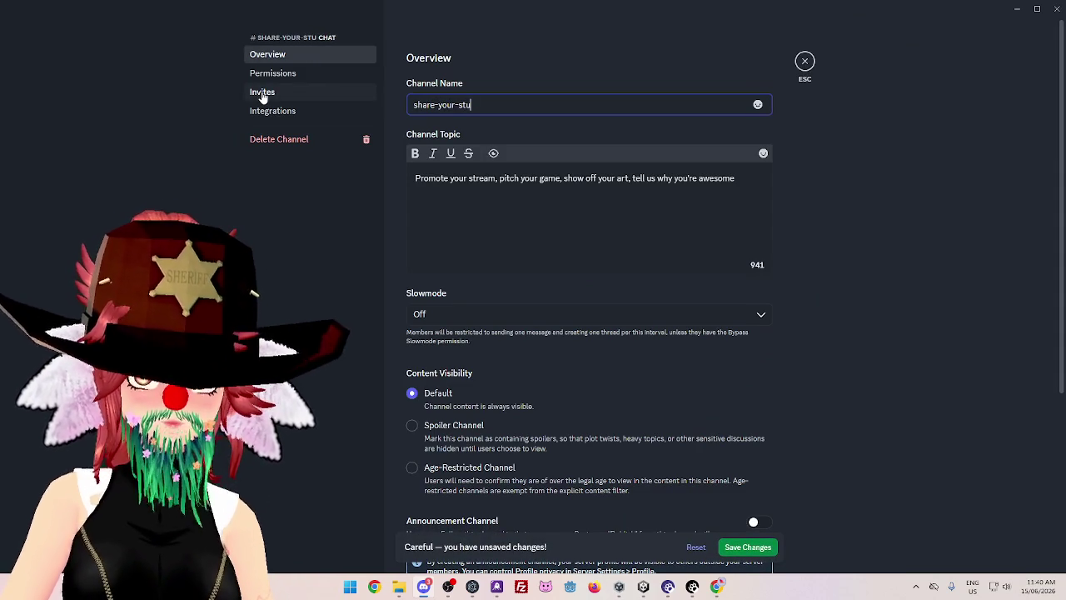
left_click(743, 547)
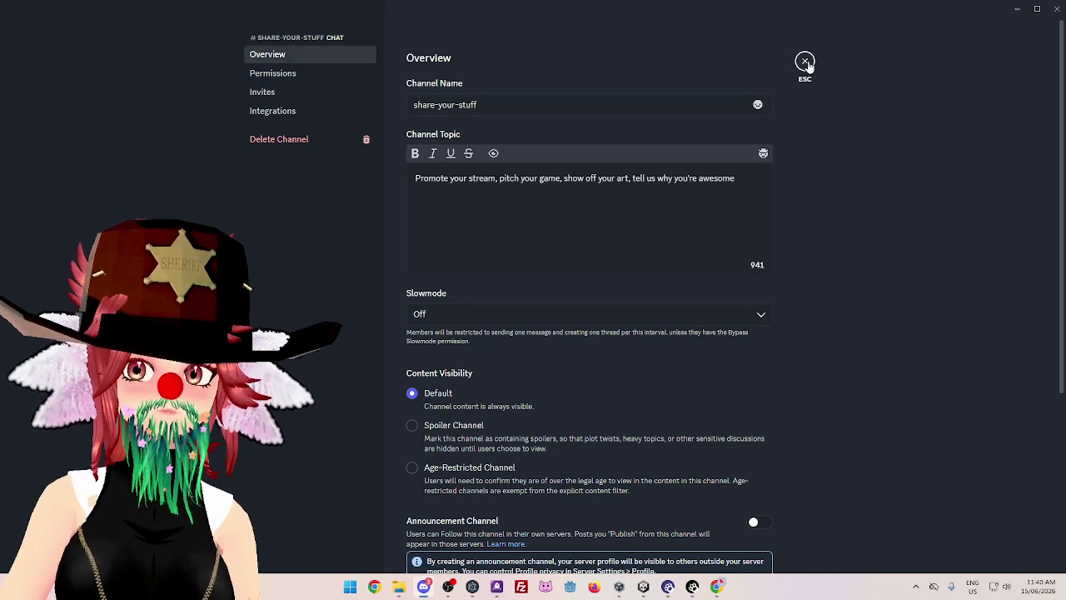
left_click(483, 185)
left_click_drag(500, 178, 383, 181)
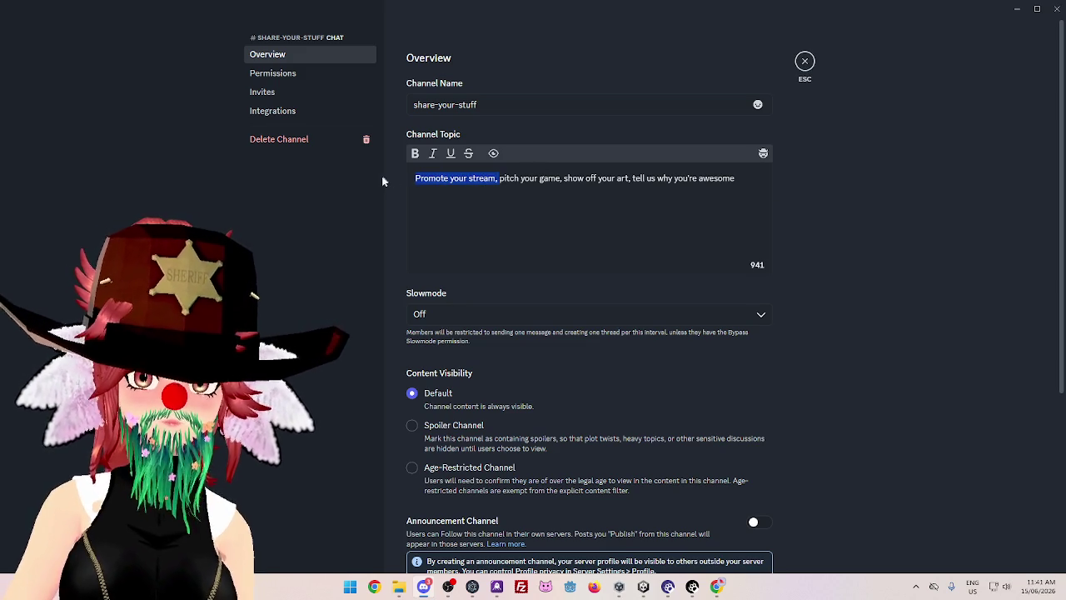
key("BackSpace")
key("Delete")
type("P")
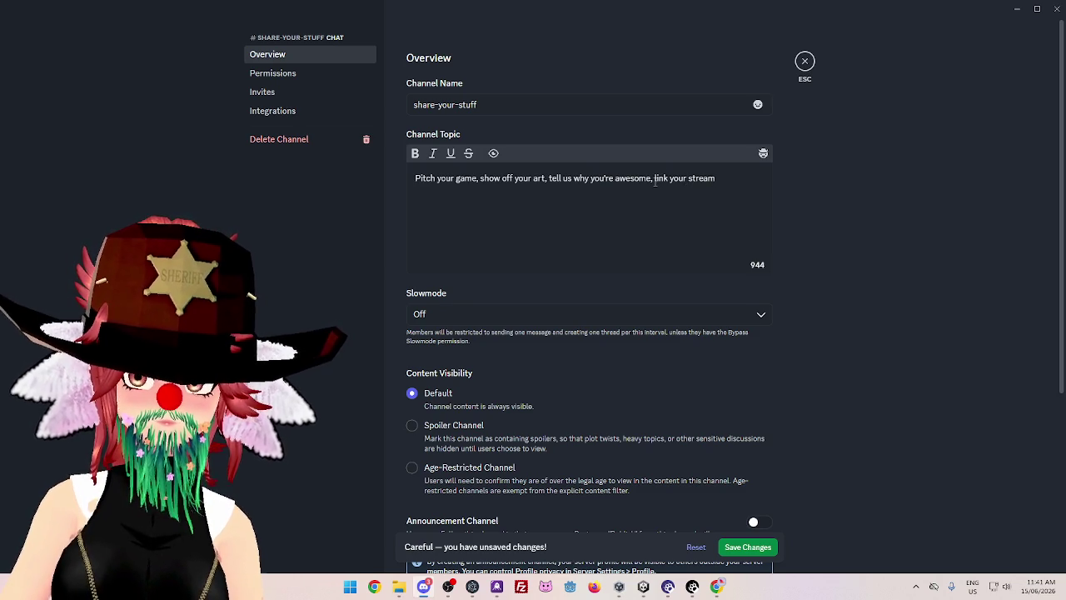
Drop 'link your stream' from the topic, save, close the settings and minimize Discord
left_click_drag(653, 178, 718, 179)
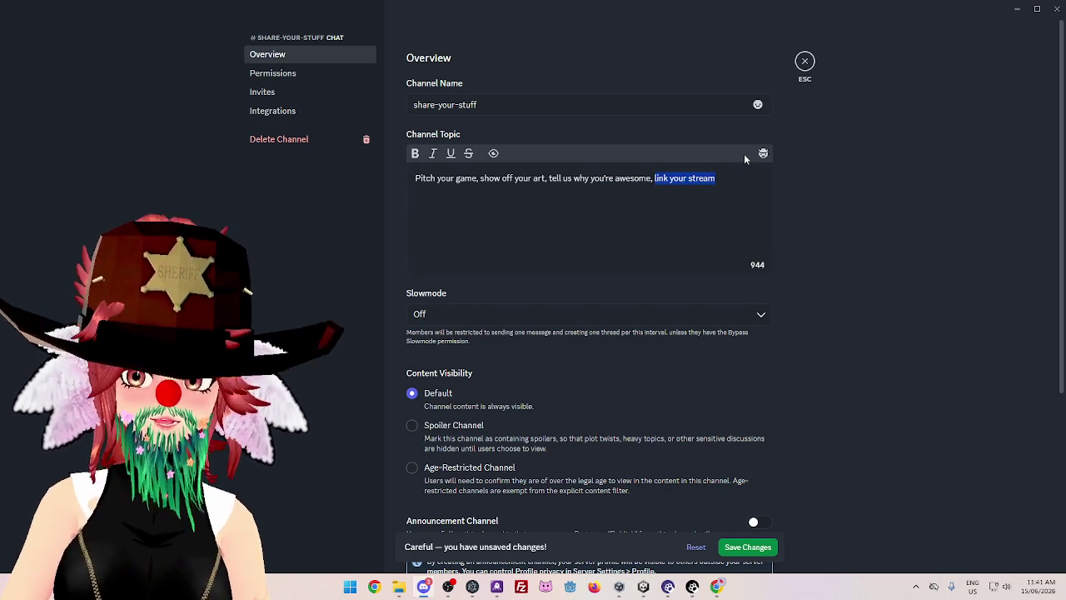
key("BackSpace")
key("BackSpace")
key("BackSpace")
left_click(747, 547)
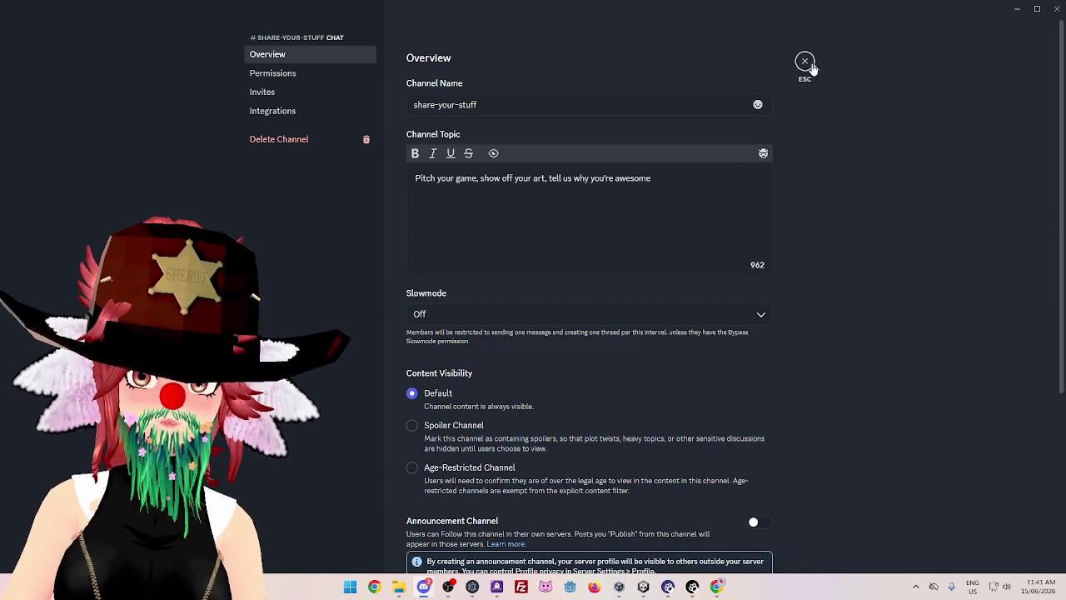
key("Escape")
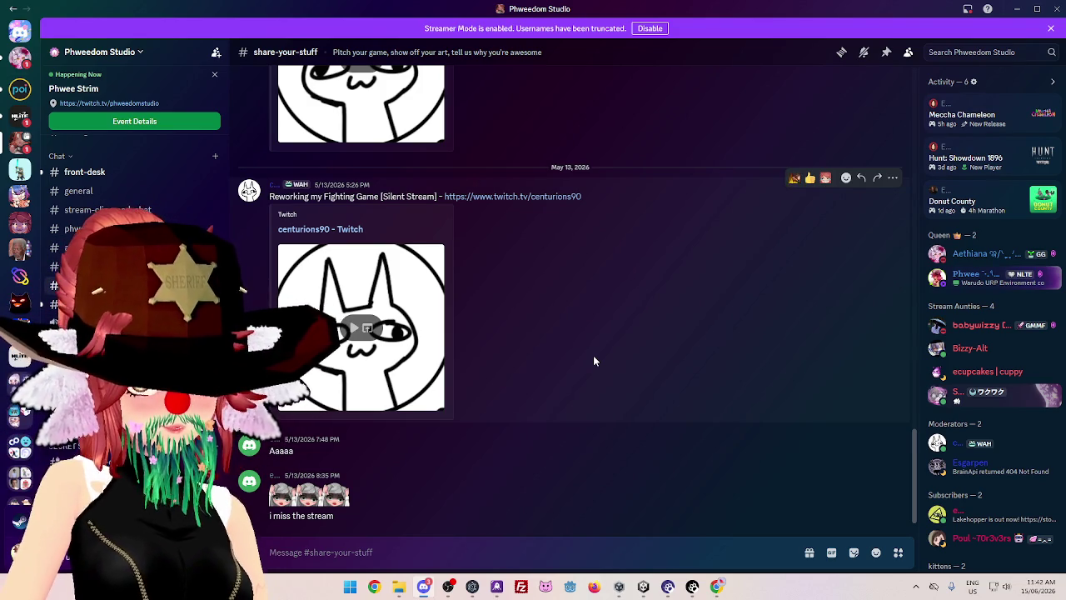
scroll(133, 216, "up", 3)
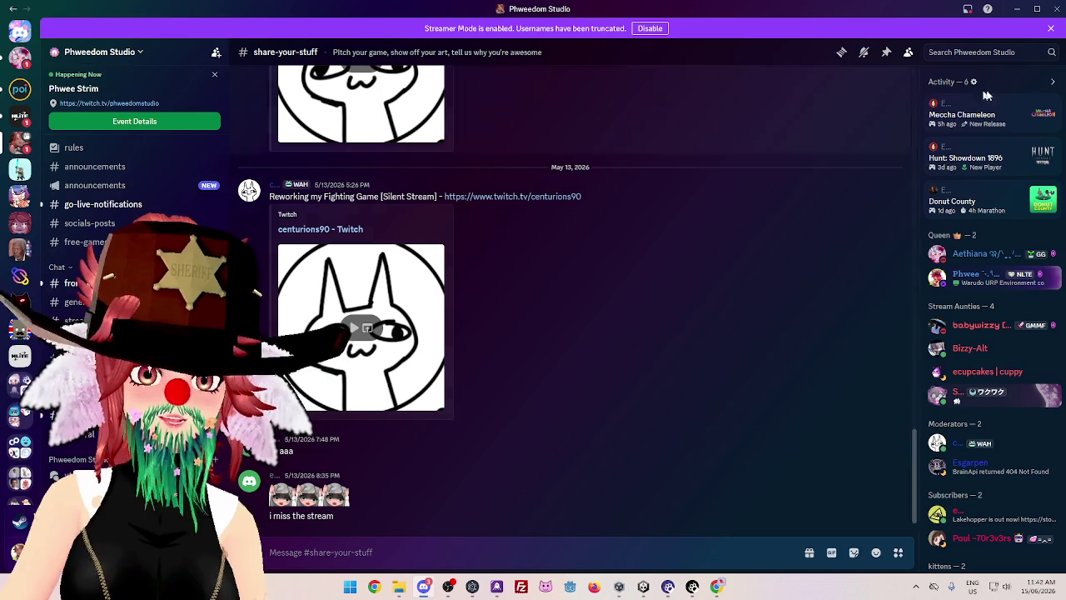
left_click(1017, 8)
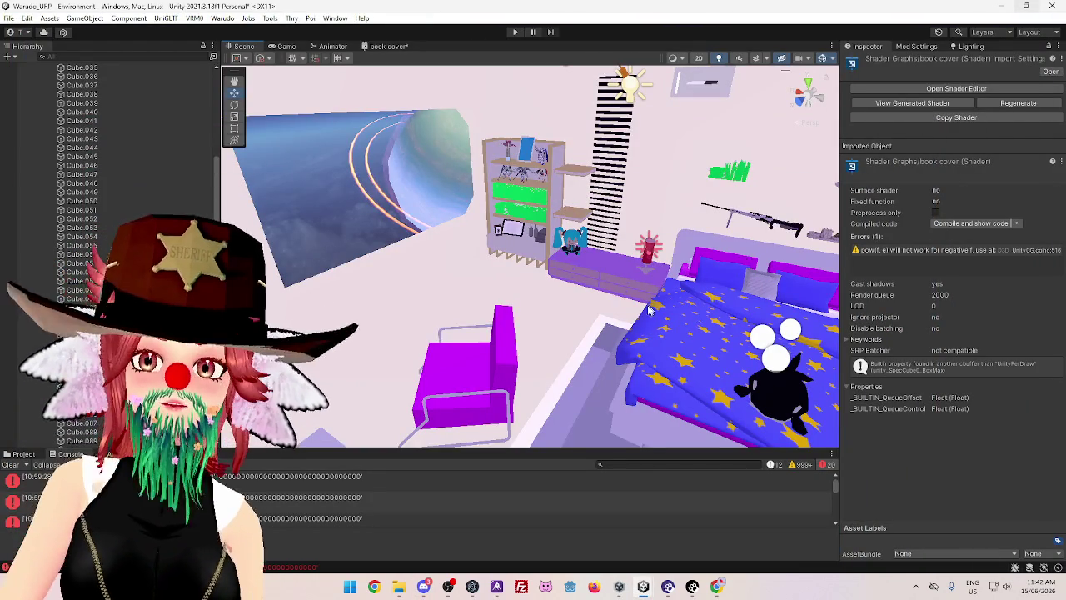
Inspect the bookshelf in the Scene view, then reopen the book cover shader graph tab
scroll(637, 313, "down", 5)
scroll(660, 271, "up", 3)
left_click(389, 46)
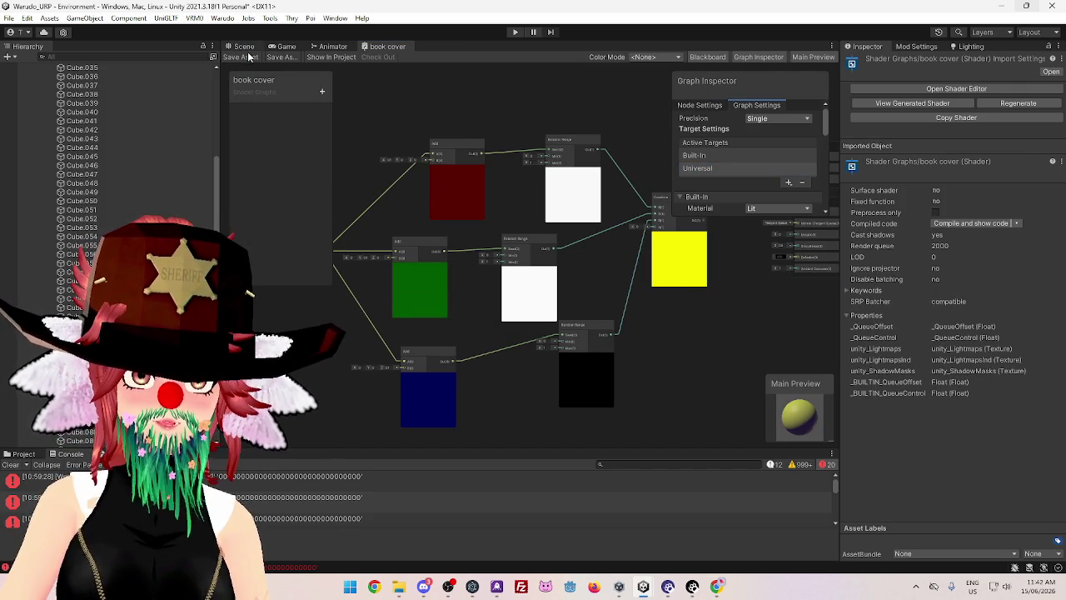
left_click(245, 46)
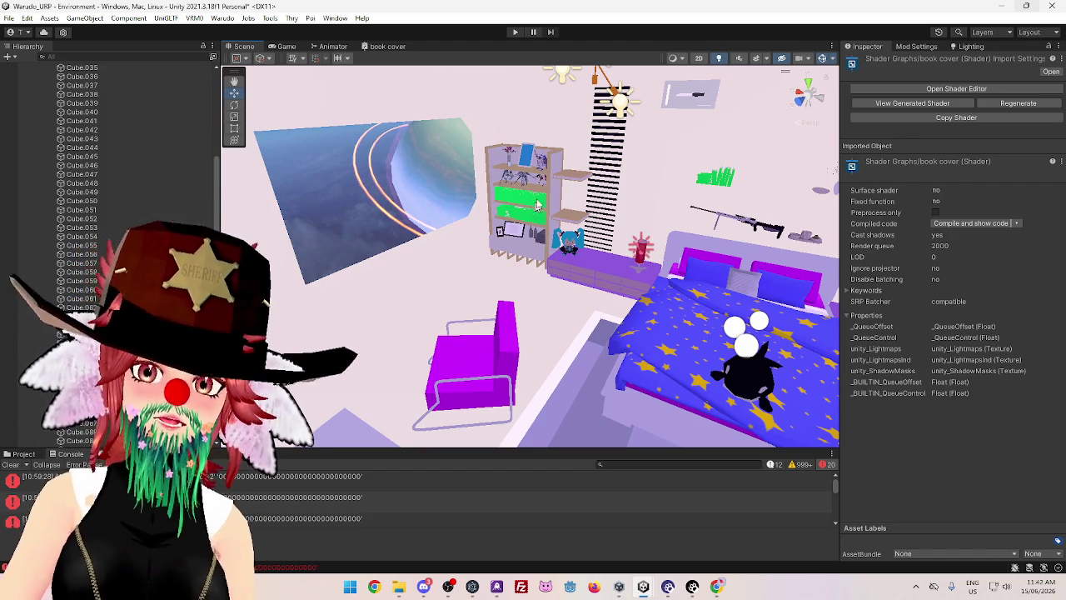
scroll(538, 199, "up", 4)
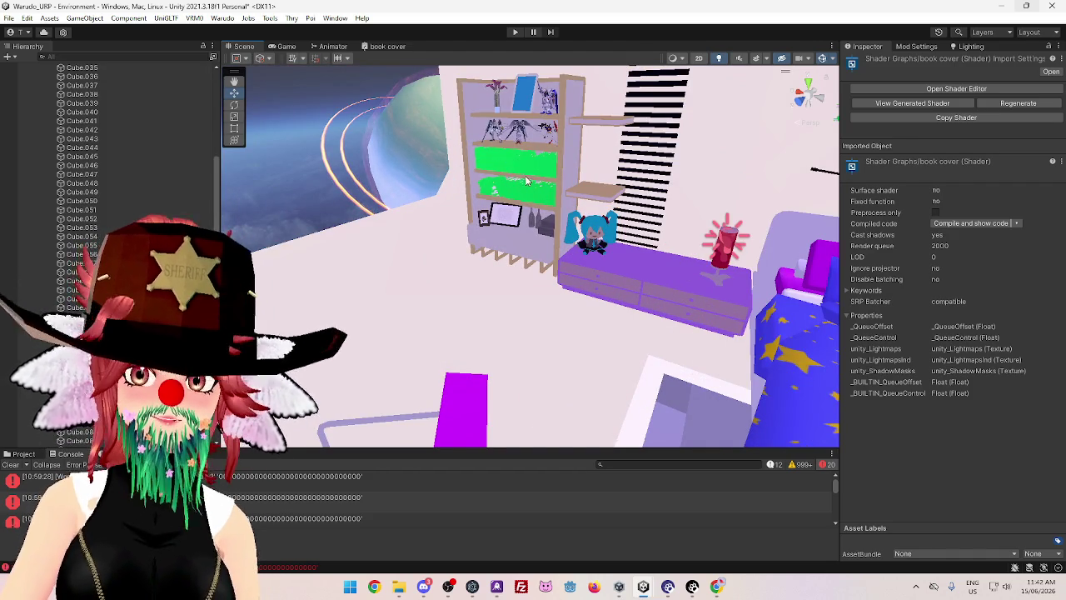
left_click_drag(527, 179, 486, 205)
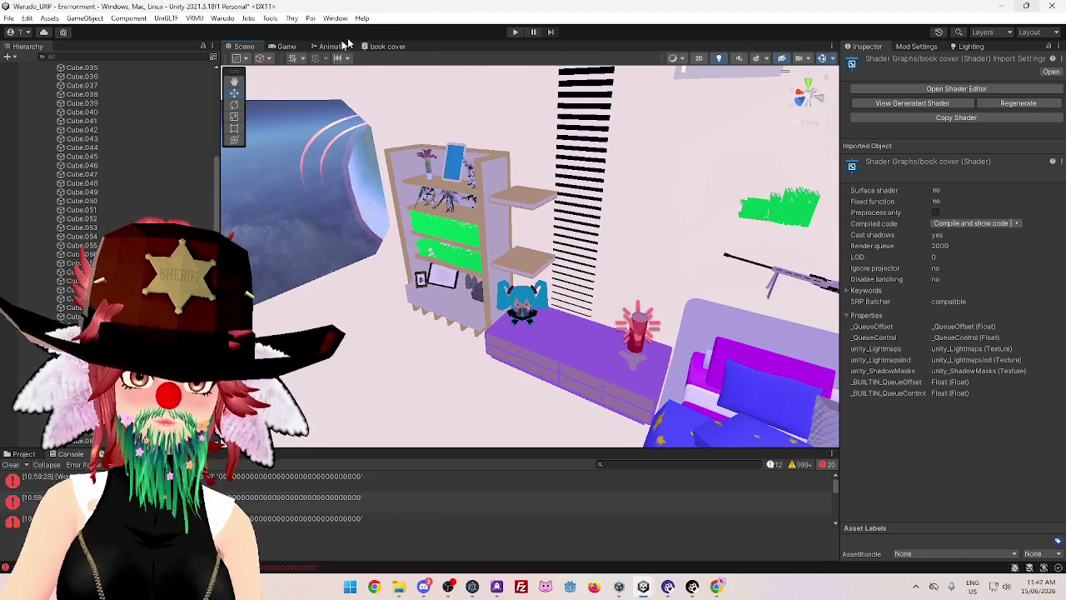
left_click(385, 46)
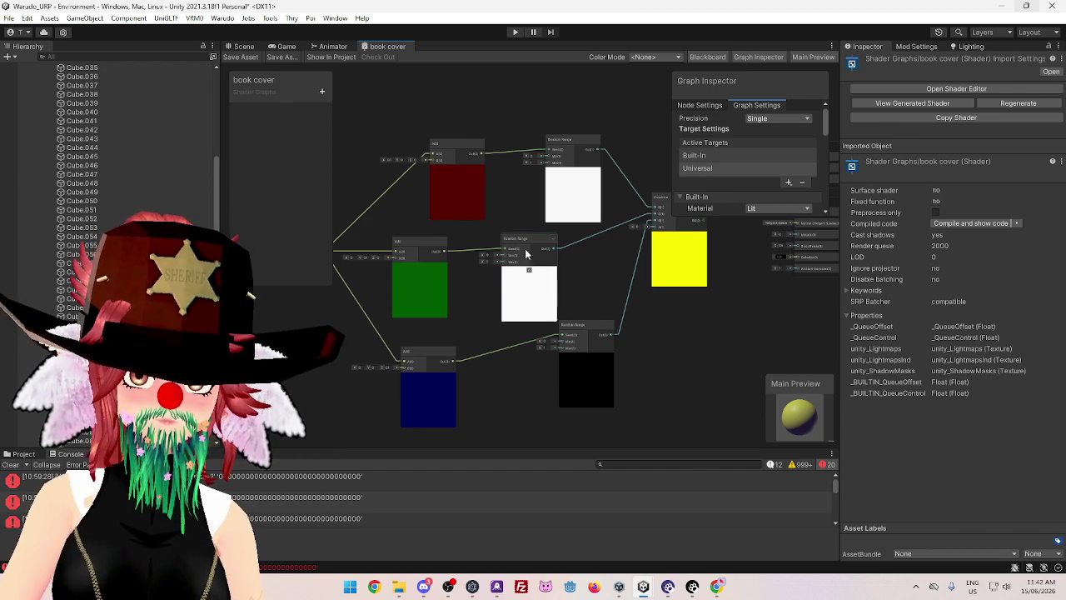
Pan and zoom the book cover graph across the Object, Add and colour nodes
scroll(419, 354, "up", 2)
left_click_drag(419, 354, 473, 350)
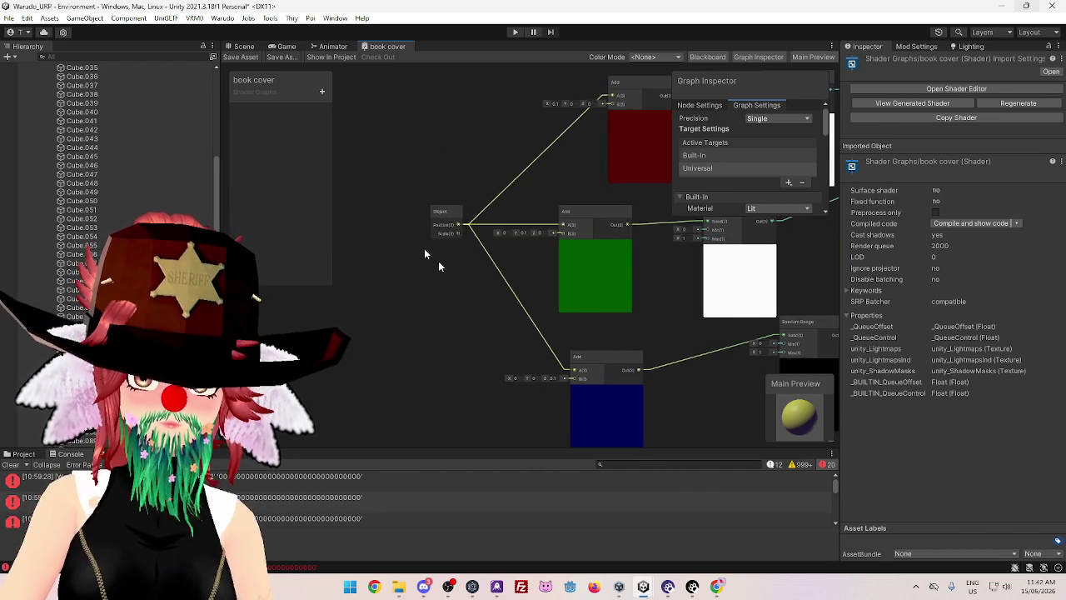
scroll(433, 237, "up", 5)
scroll(482, 236, "down", 5)
left_click_drag(542, 293, 352, 278)
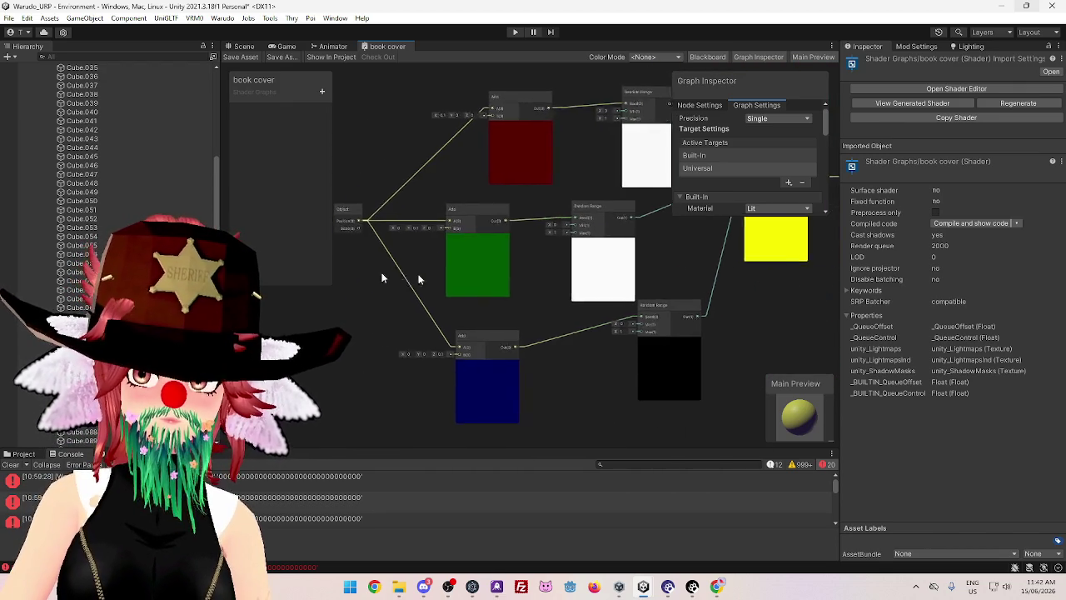
left_click_drag(429, 156, 450, 142)
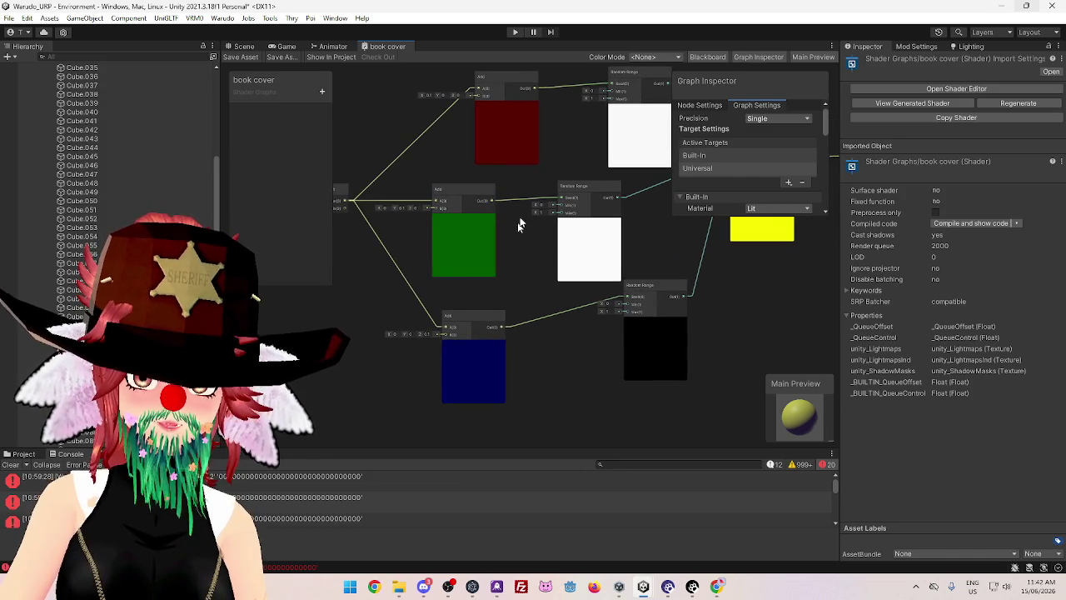
mouse_move(586, 139)
left_mouse_down()
mouse_move(557, 163)
mouse_move(480, 151)
mouse_move(441, 164)
mouse_move(494, 194)
mouse_move(583, 191)
mouse_move(475, 183)
left_mouse_up()
scroll(446, 163, "up", 4)
scroll(575, 190, "down", 3)
scroll(466, 175, "down", 4)
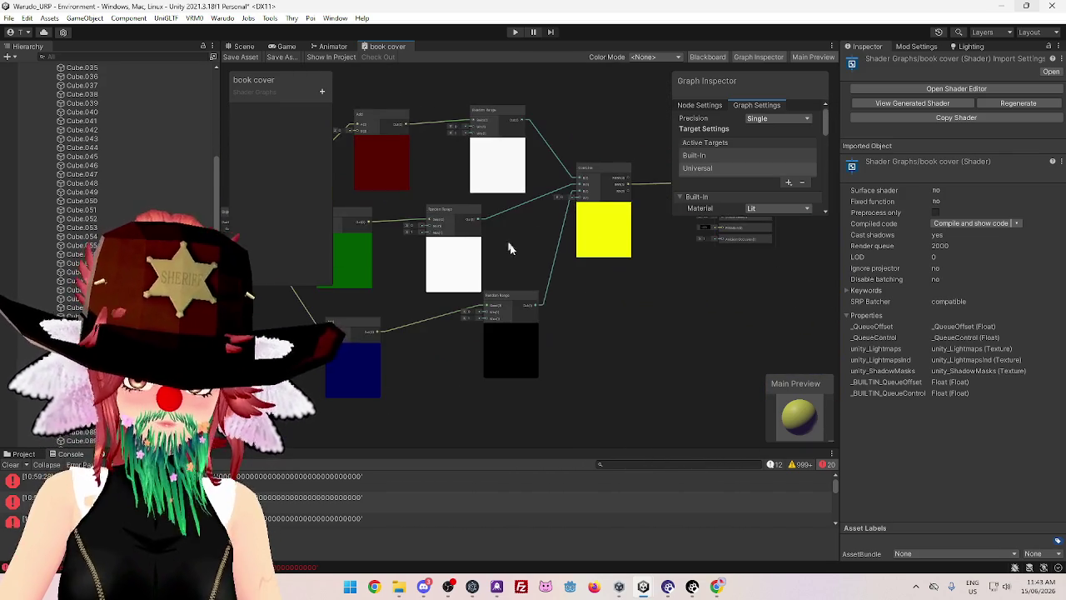
Follow the yellow Combine node to the Vertex and Fragment outputs and select the Universal target
left_click_drag(510, 248, 468, 236)
left_click_drag(564, 265, 497, 292)
scroll(500, 289, "up", 3)
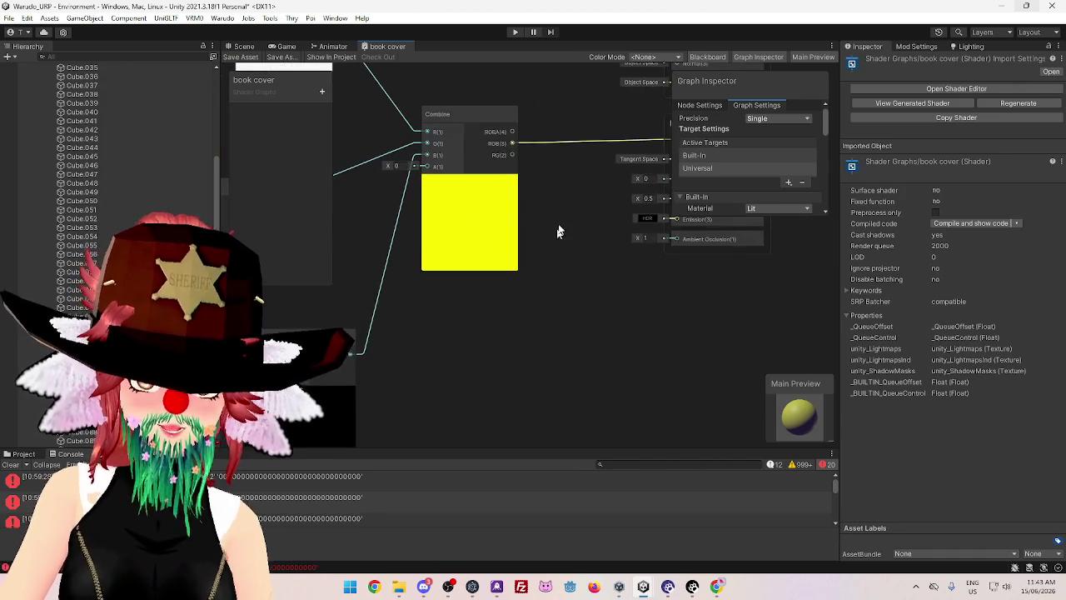
left_click_drag(559, 231, 578, 238)
scroll(500, 346, "down", 3)
mouse_move(500, 345)
left_mouse_down()
mouse_move(554, 386)
mouse_move(675, 330)
mouse_move(647, 355)
mouse_move(485, 373)
left_mouse_up()
scroll(670, 344, "up", 2)
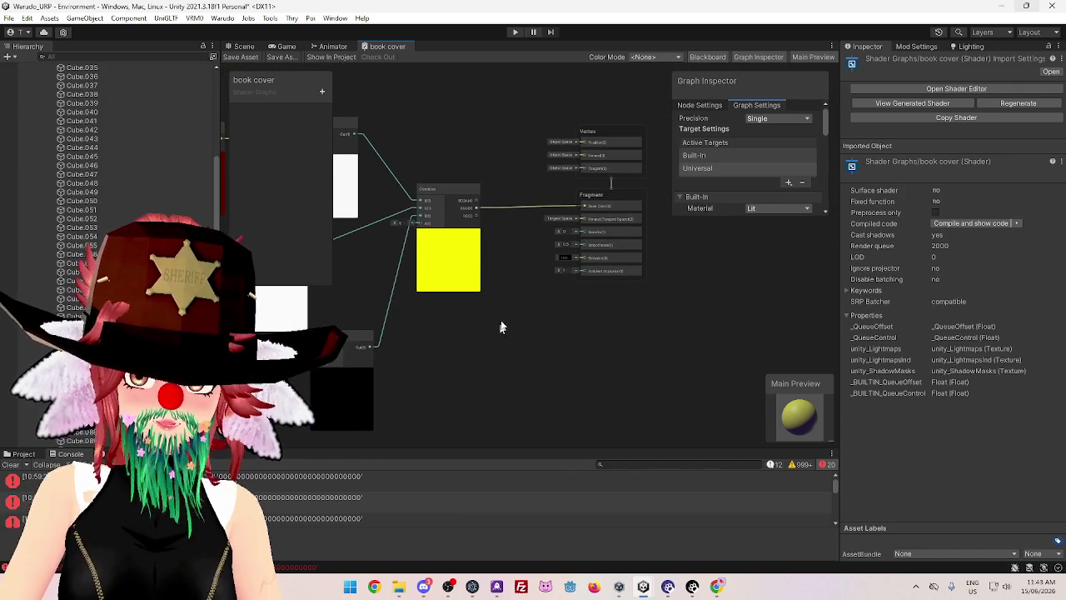
scroll(453, 328, "up", 4)
mouse_move(468, 307)
left_mouse_down()
mouse_move(411, 326)
mouse_move(407, 364)
left_mouse_up()
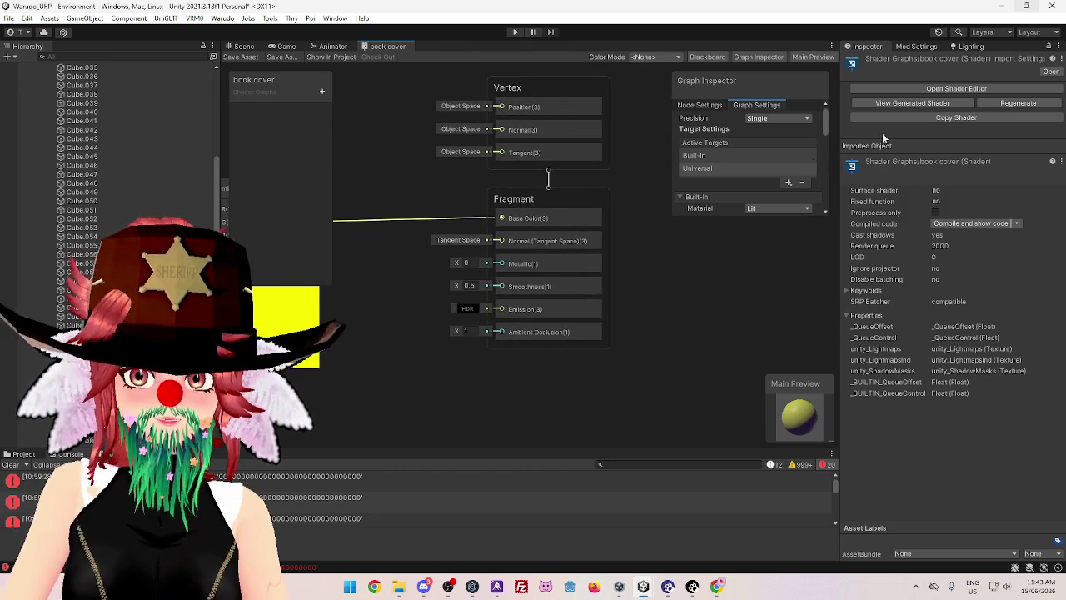
left_click(718, 169)
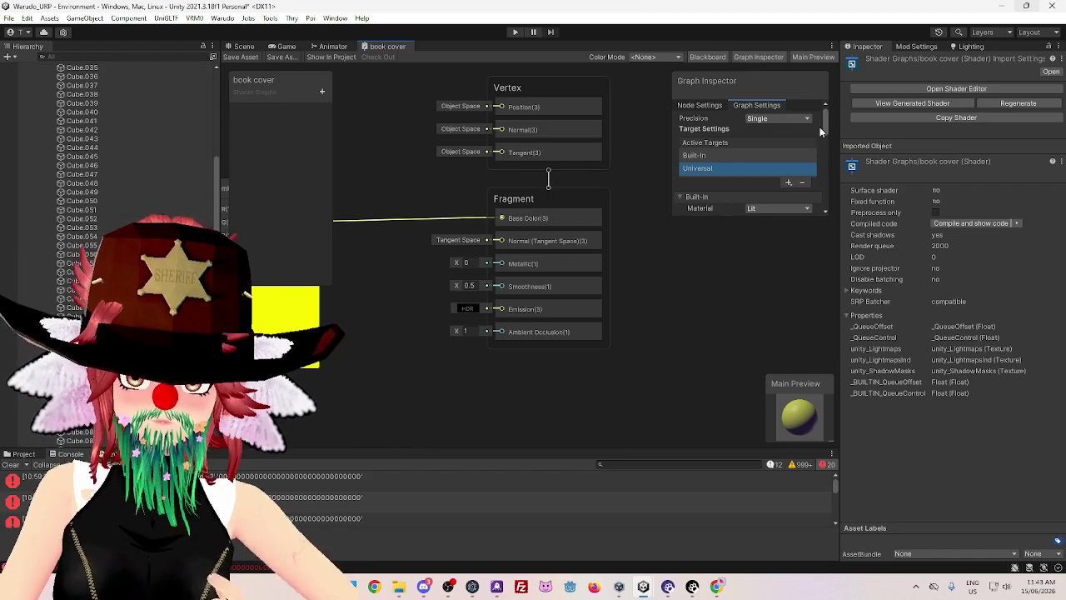
Check the graph's Precision options and collapse the Built-In settings to reveal the Universal ones
left_click(764, 118)
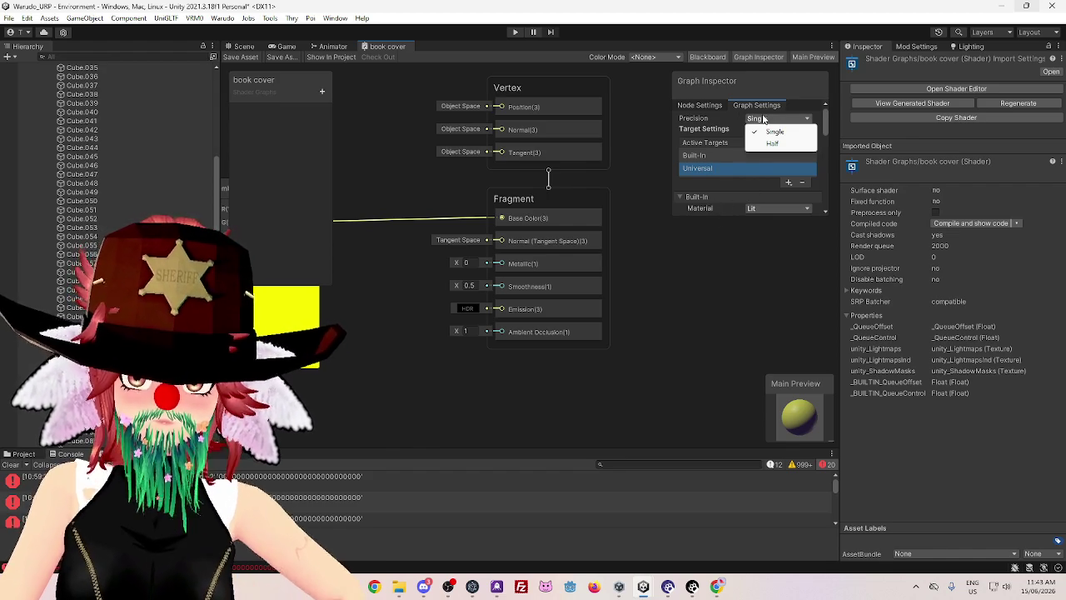
left_click(703, 106)
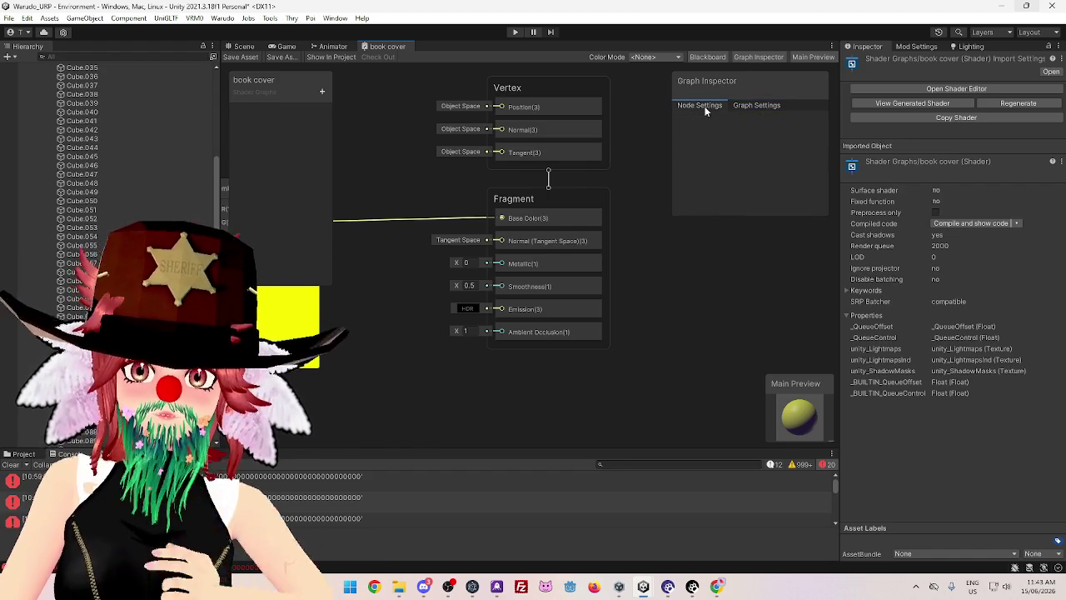
left_click(763, 106)
left_click_drag(826, 126, 814, 175)
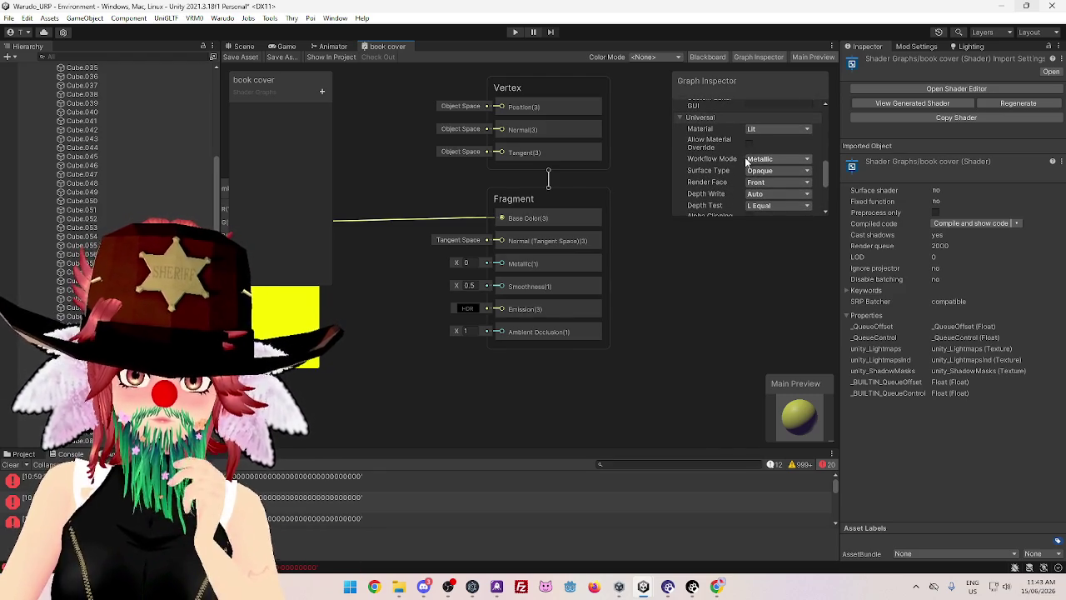
left_click_drag(824, 178, 785, 357)
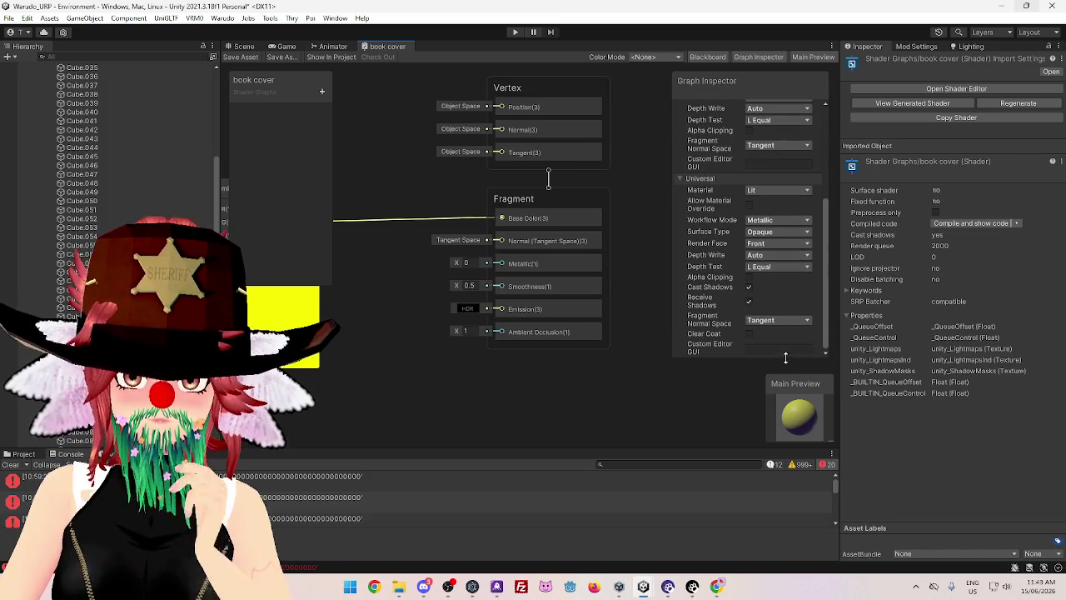
left_click_drag(826, 283, 837, 166)
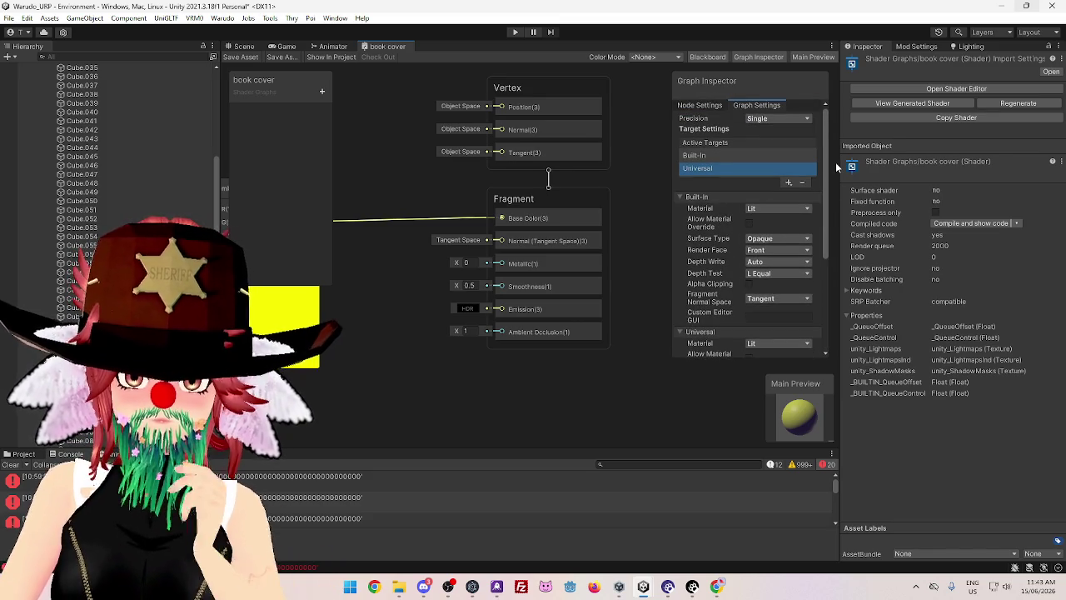
left_click(678, 196)
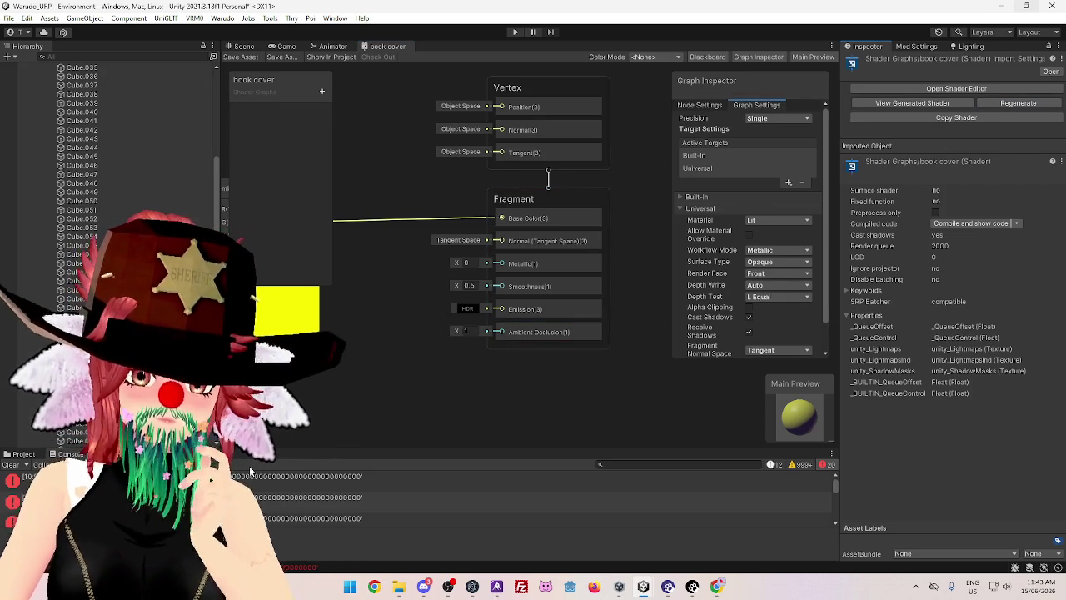
Enlarge the Console to read the errors, restore its size, and enter Play mode
left_click_drag(265, 454, 265, 232)
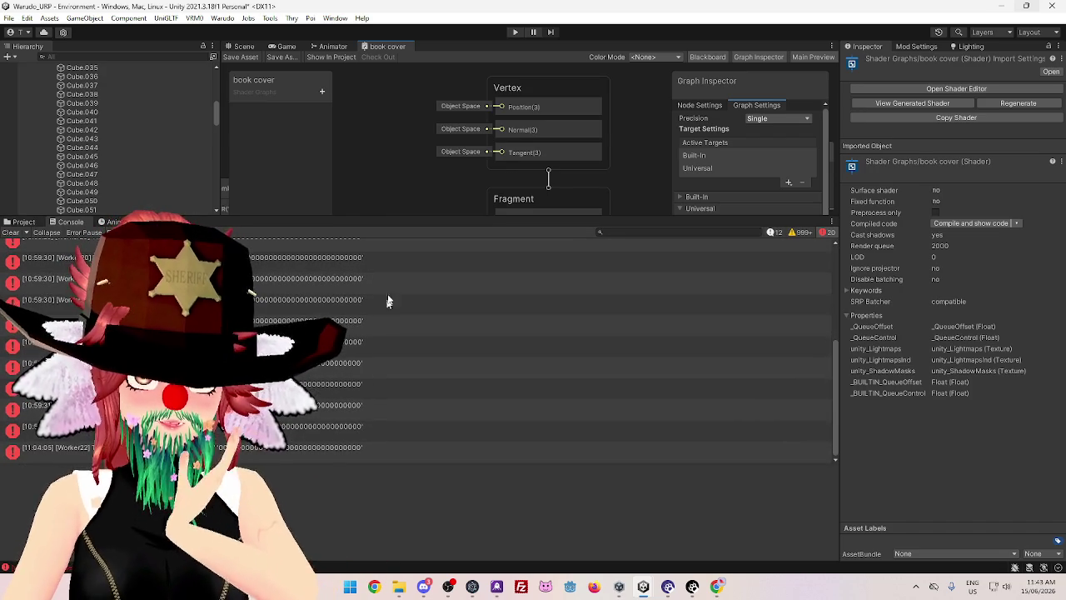
left_click_drag(399, 222, 398, 343)
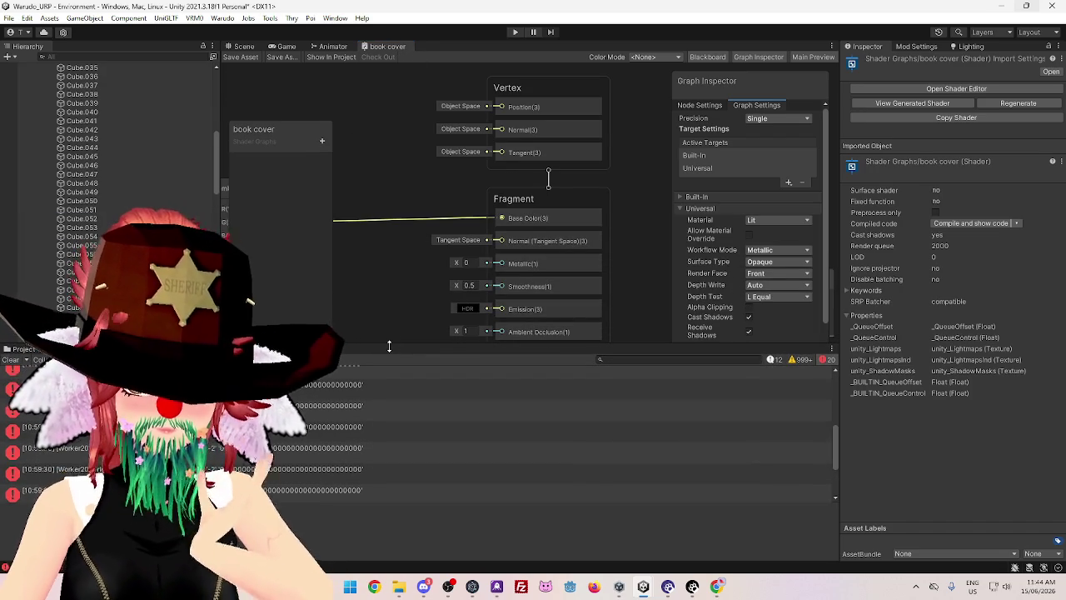
scroll(313, 427, "up", 2)
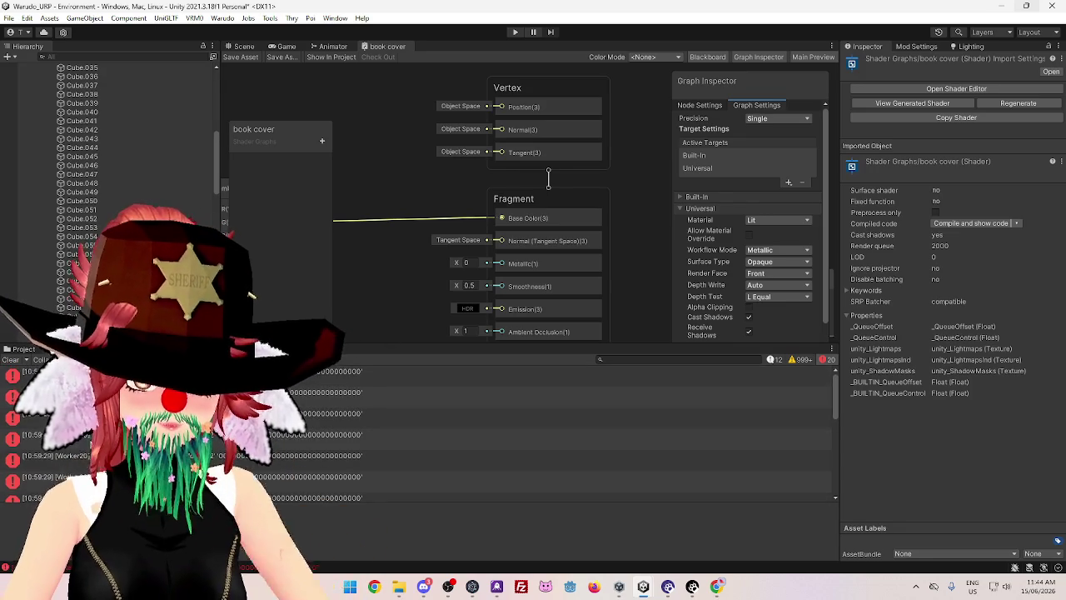
left_click(516, 32)
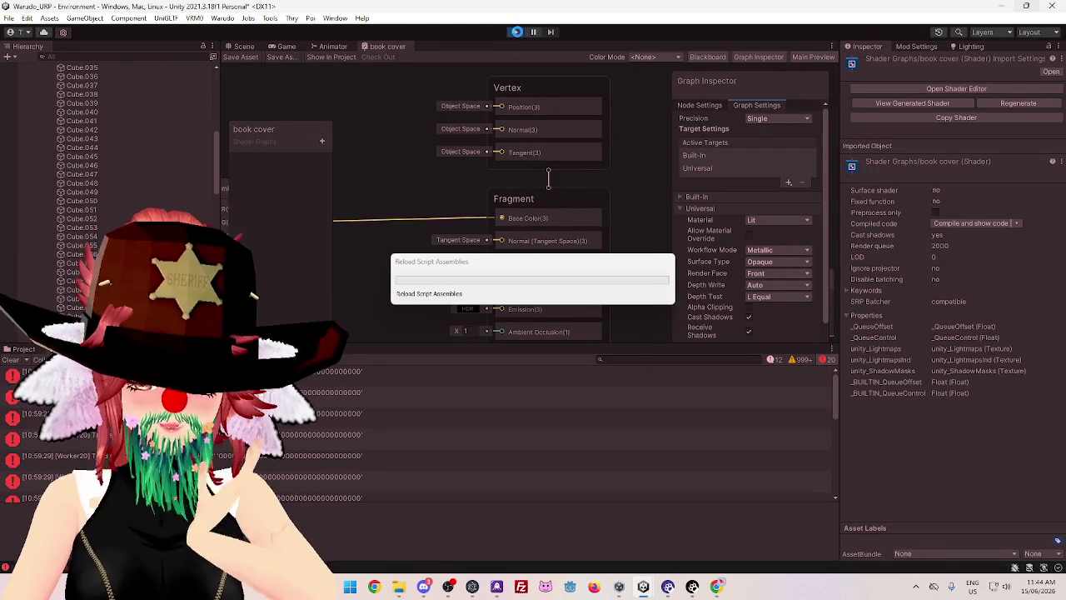
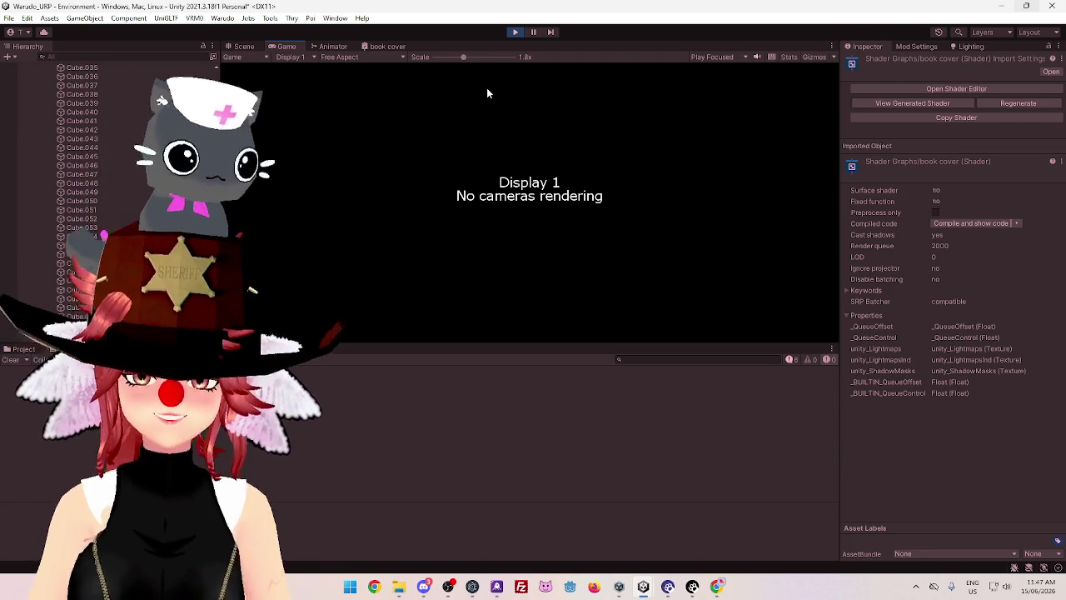
Enter play mode, return to the Scene view and select a book on the shelf
left_click(514, 31)
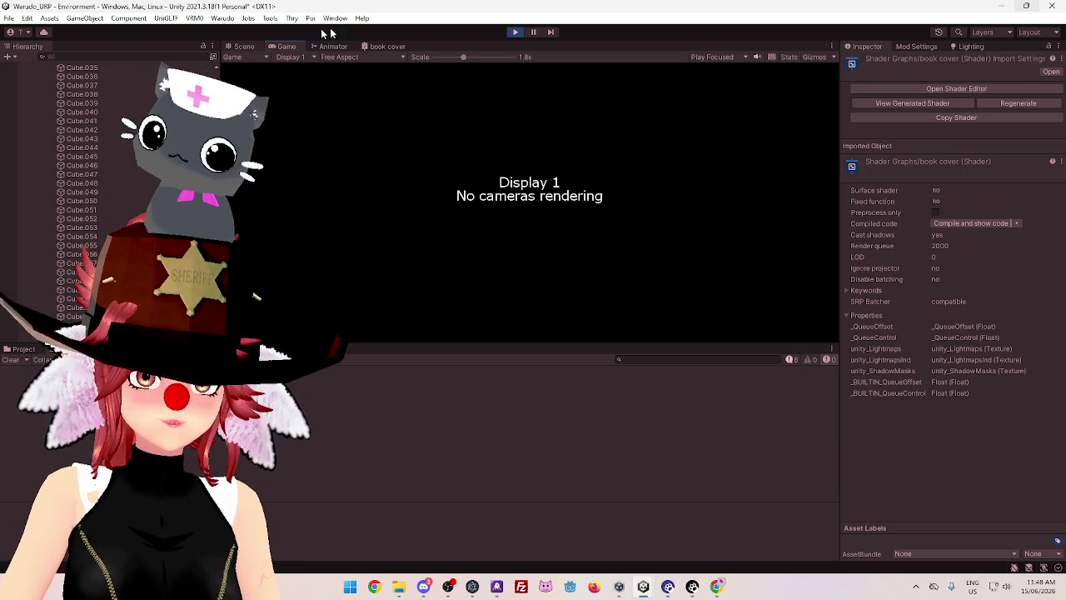
left_click(265, 47)
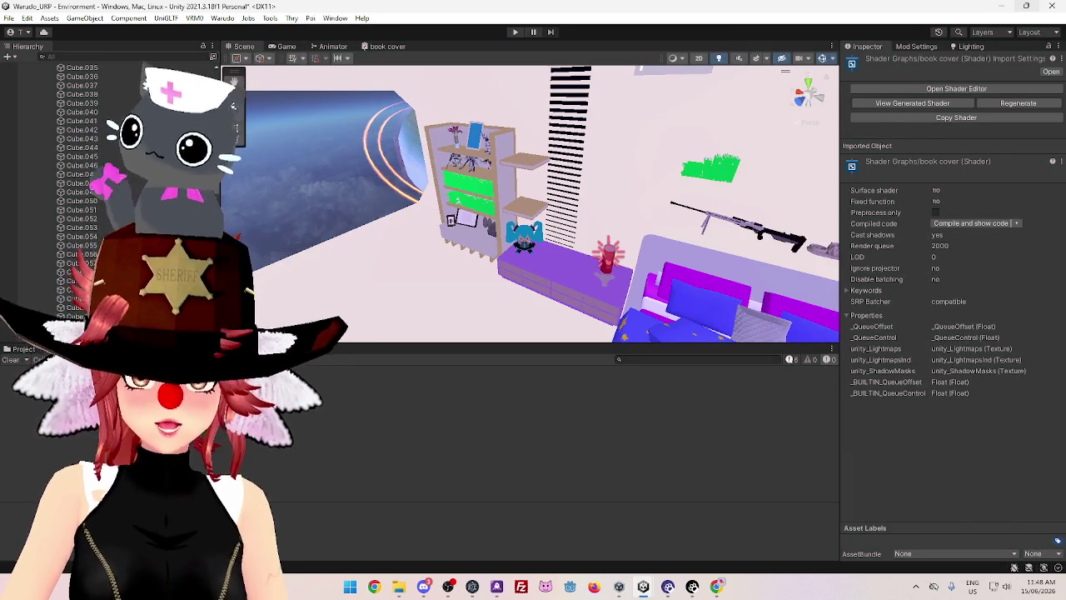
left_click(475, 185)
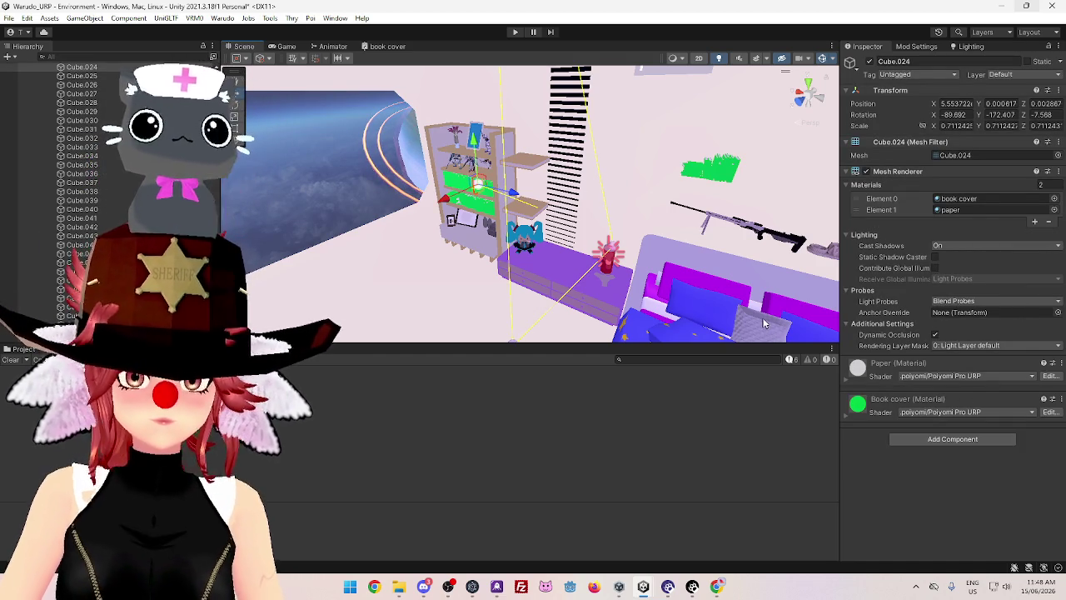
Change the Book cover material's Color & Alpha from green to blue (00A4FF)
left_click(846, 412)
scroll(897, 508, "down", 1)
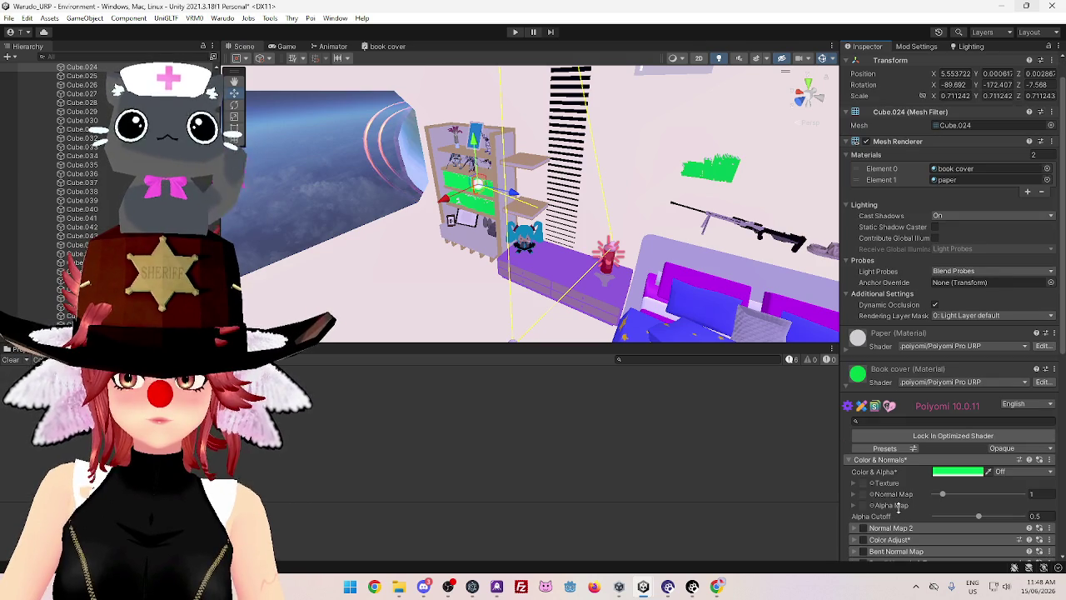
scroll(897, 508, "down", 8)
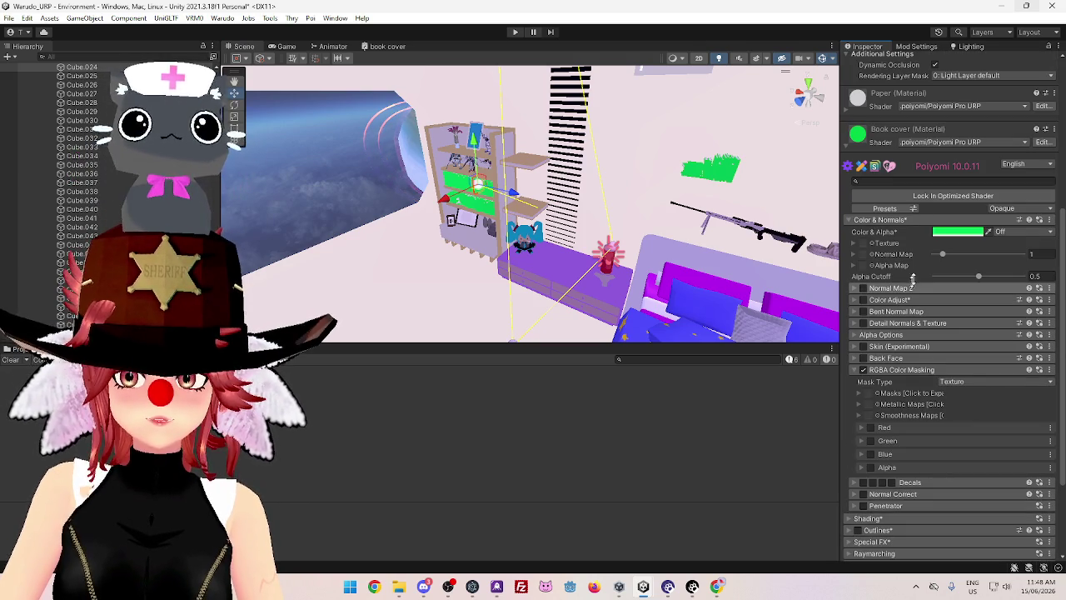
left_click(944, 233)
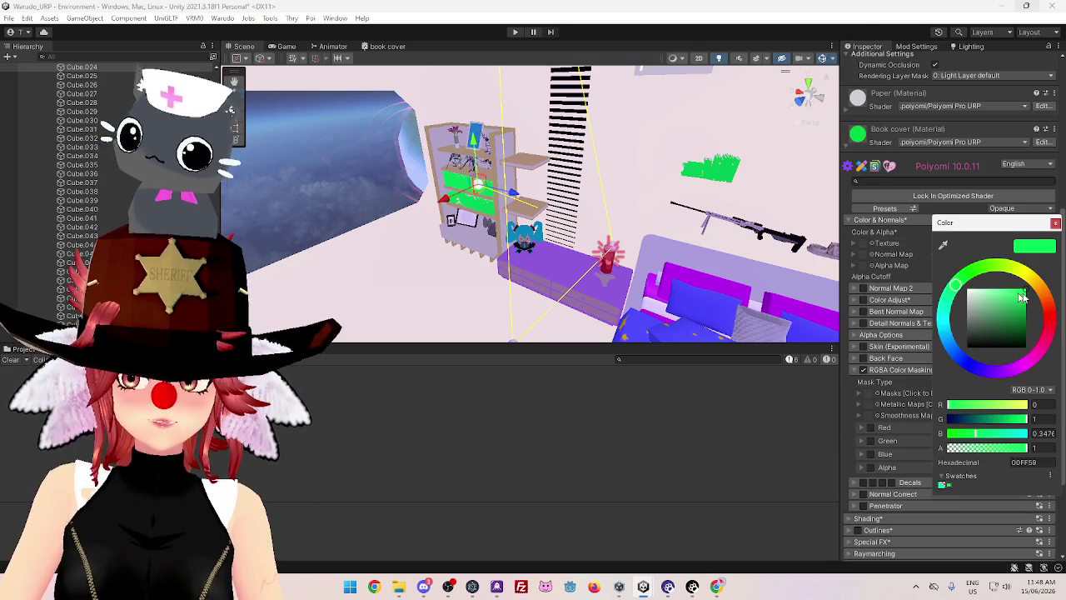
left_click(947, 337)
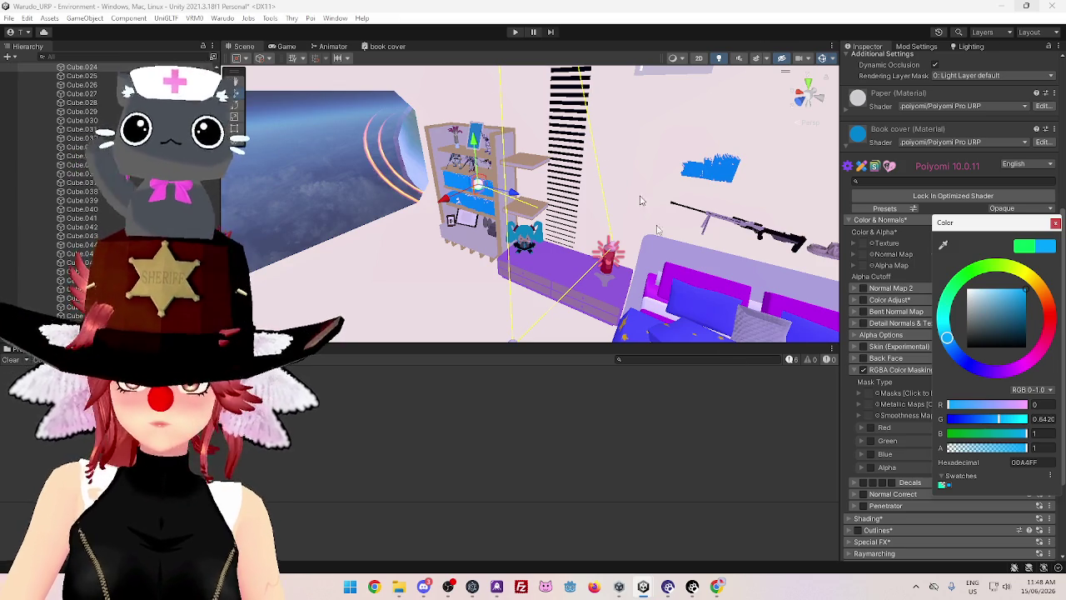
left_click(770, 462)
scroll(959, 307, "up", 5)
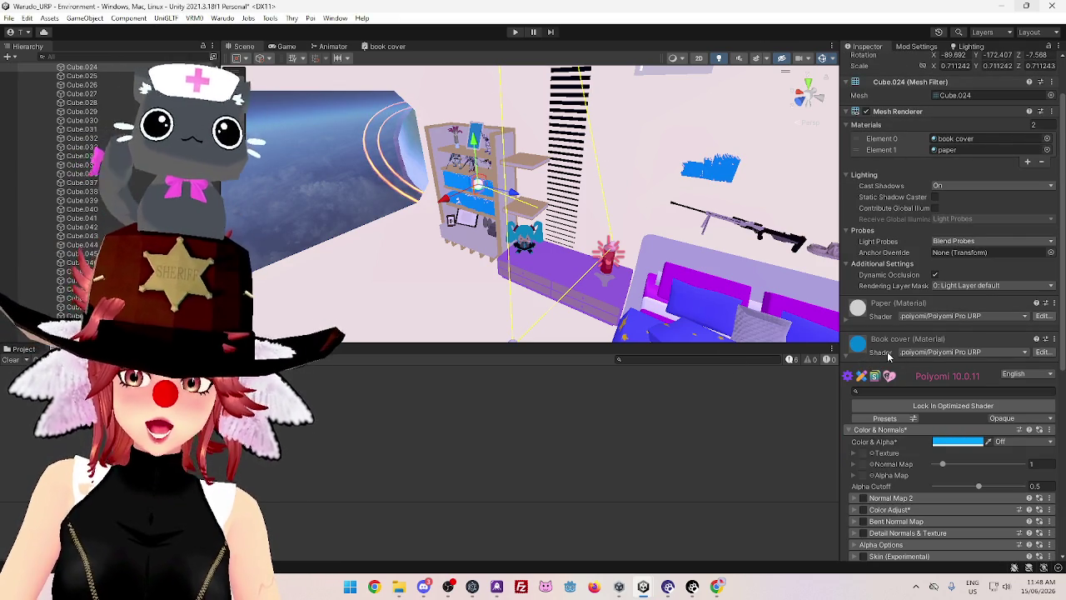
Browse the Book cover shader list, then select the book cover shader graph in BookShelf/Books
scroll(887, 367, "up", 1)
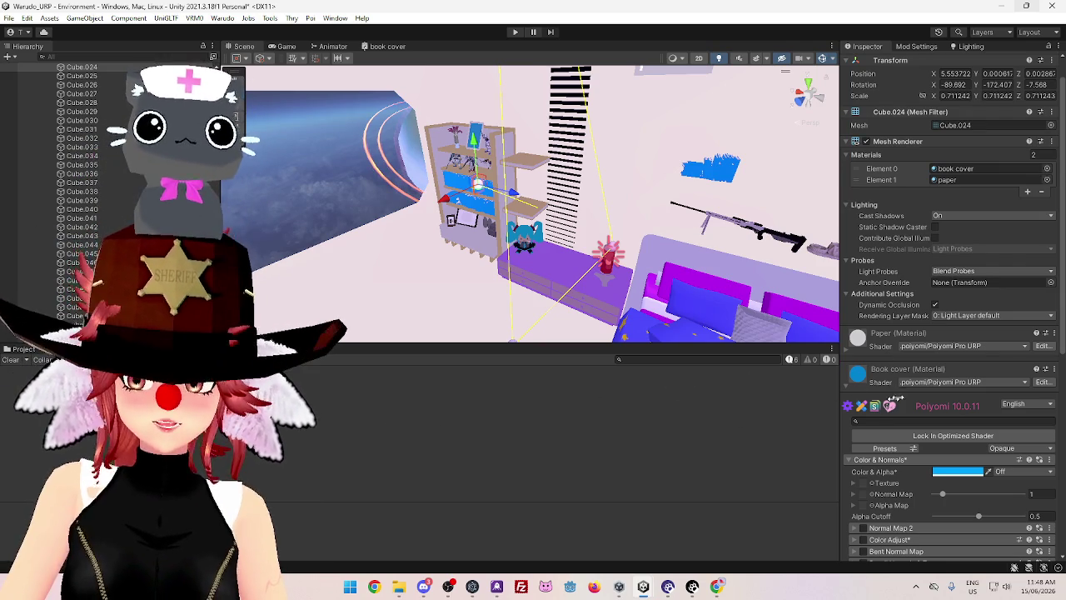
left_click(923, 381)
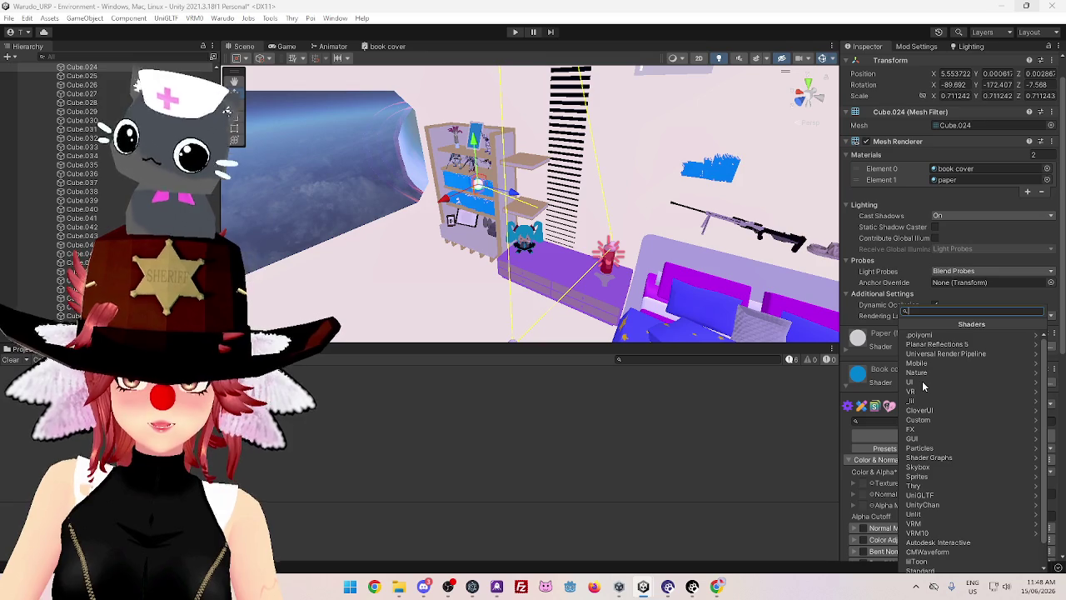
scroll(926, 393, "down", 1)
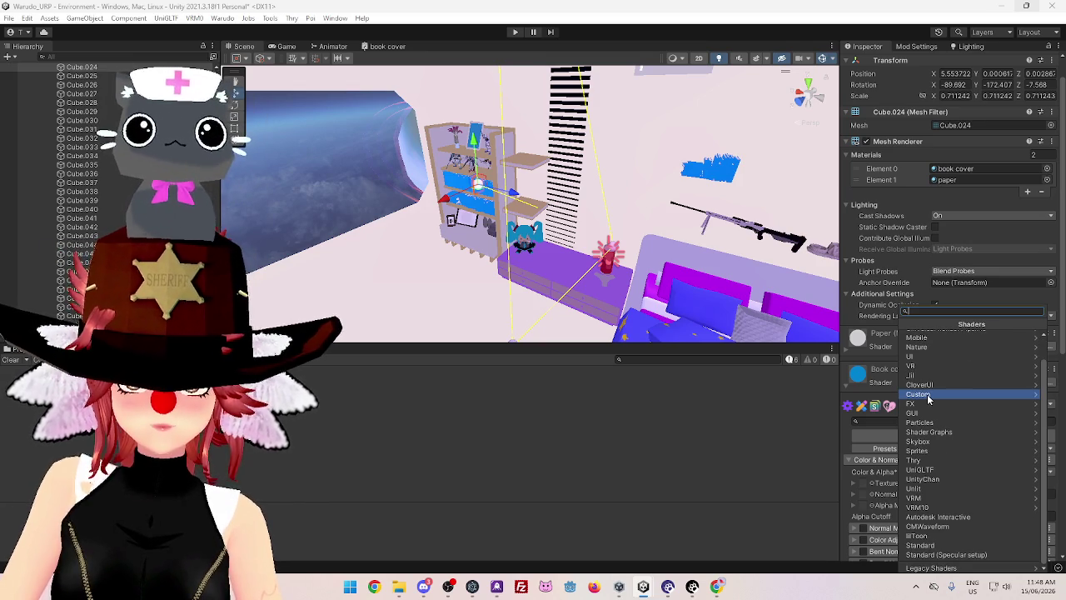
scroll(928, 400, "up", 1)
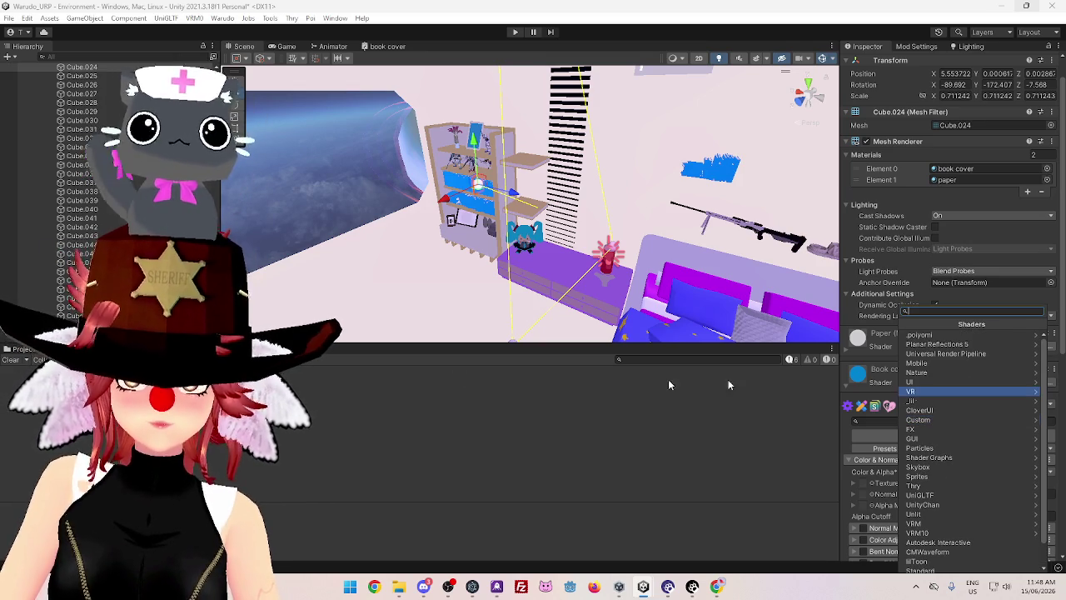
left_click(25, 350)
left_click(25, 350)
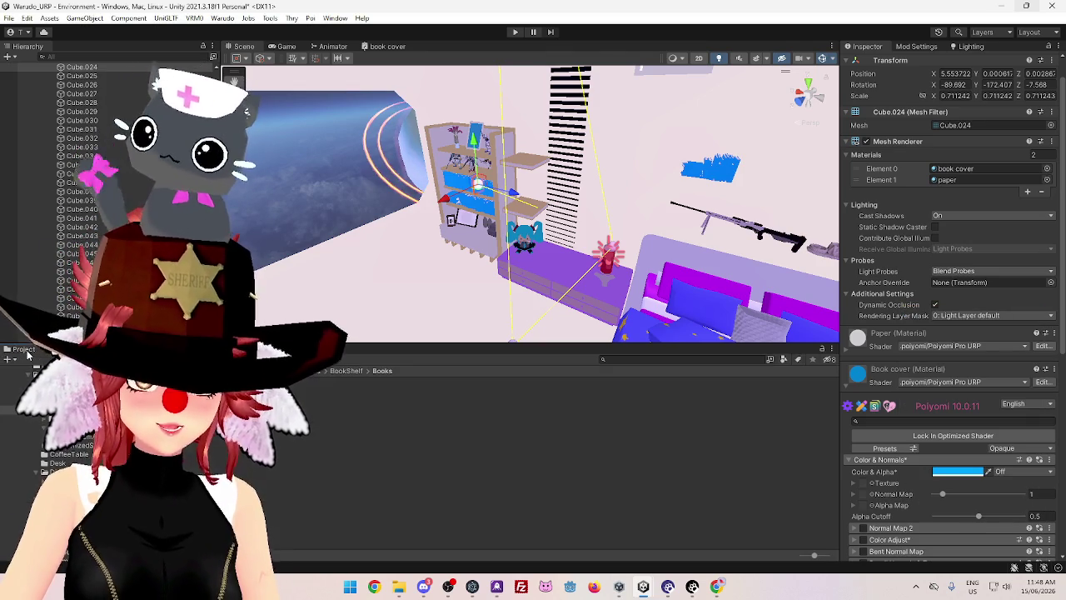
left_click(292, 396)
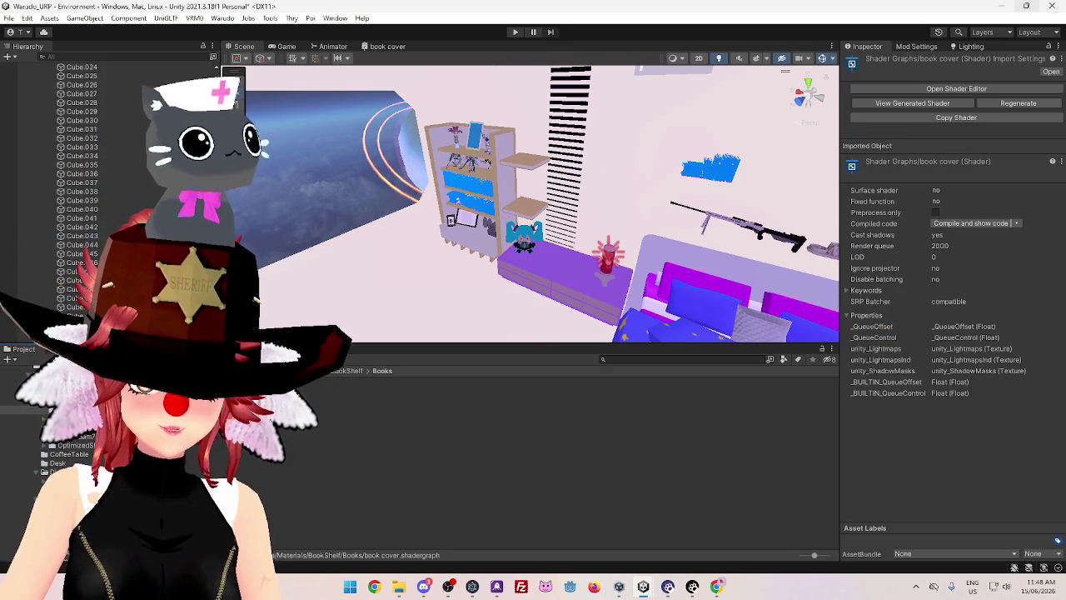
Assign Shader Graphs/book cover to the book cover material via a 'bo' search, then zoom out
left_click(300, 408)
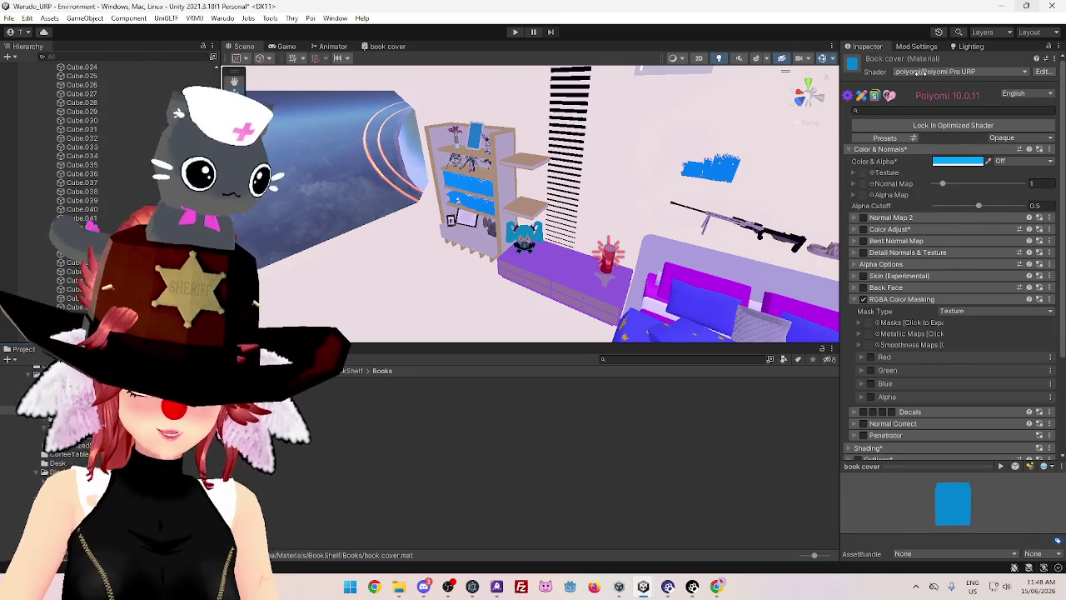
left_click(914, 71)
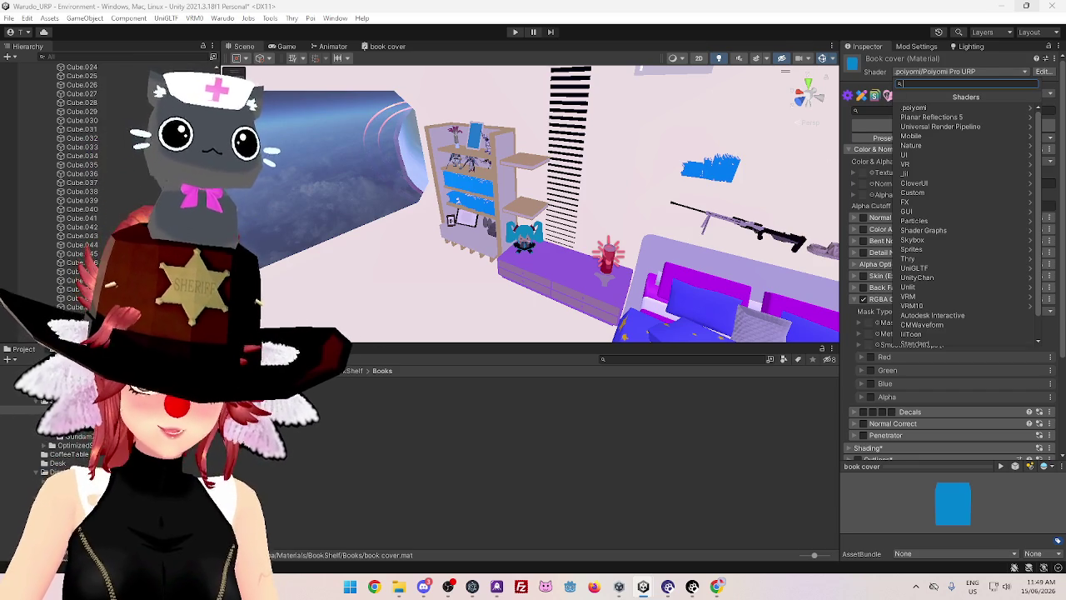
type("bo")
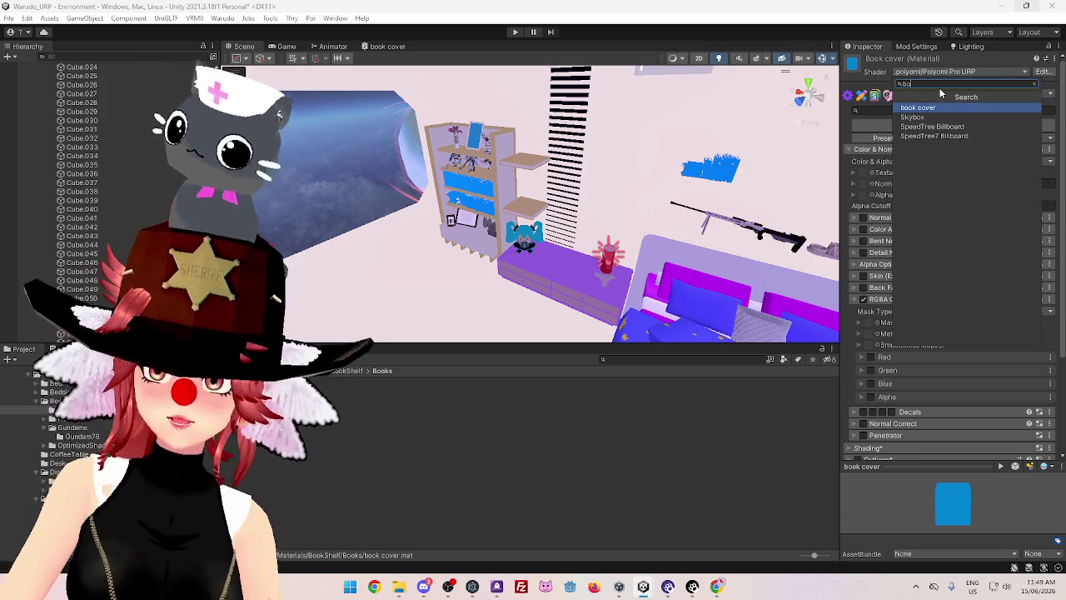
left_click(925, 107)
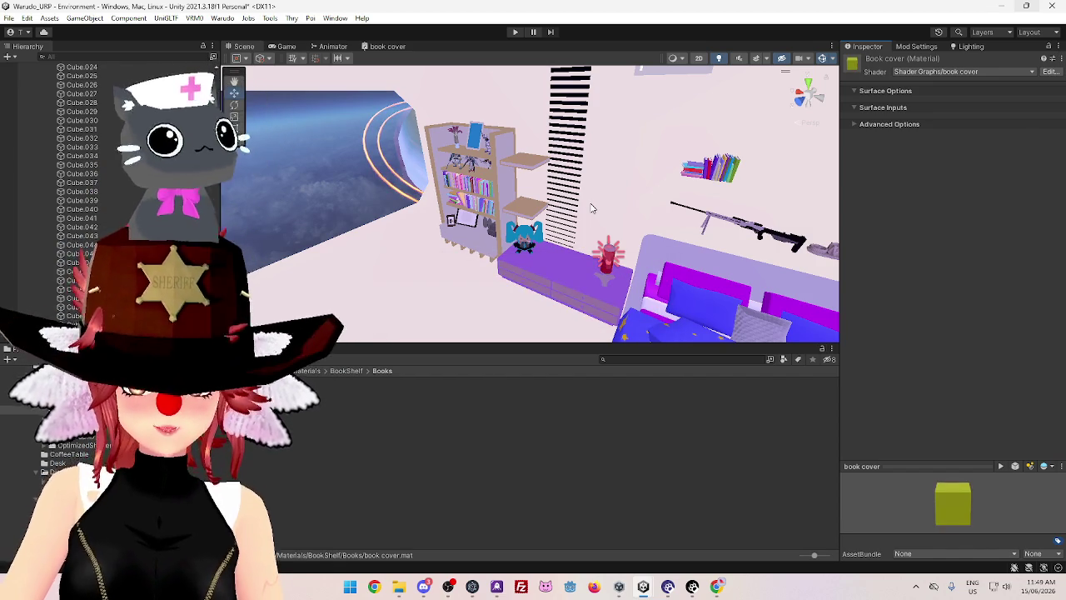
scroll(591, 208, "down", 2)
scroll(592, 208, "down", 3)
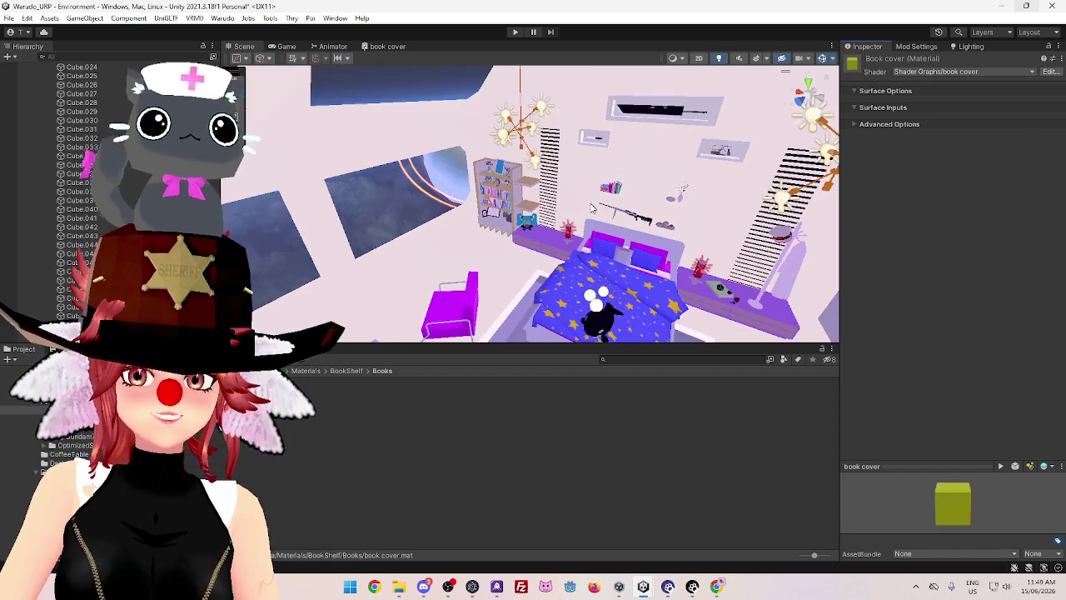